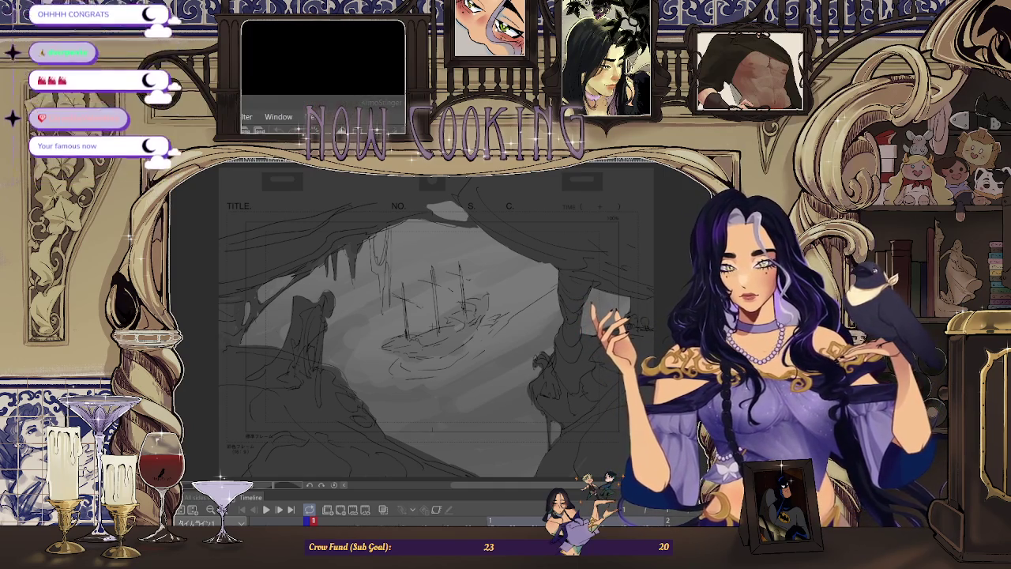
# Switch from the sea cave storyboard to YouTube's 'add bbno$' results and open the ADD music video.
pyautogui.hotkey('alt', 'Tab')
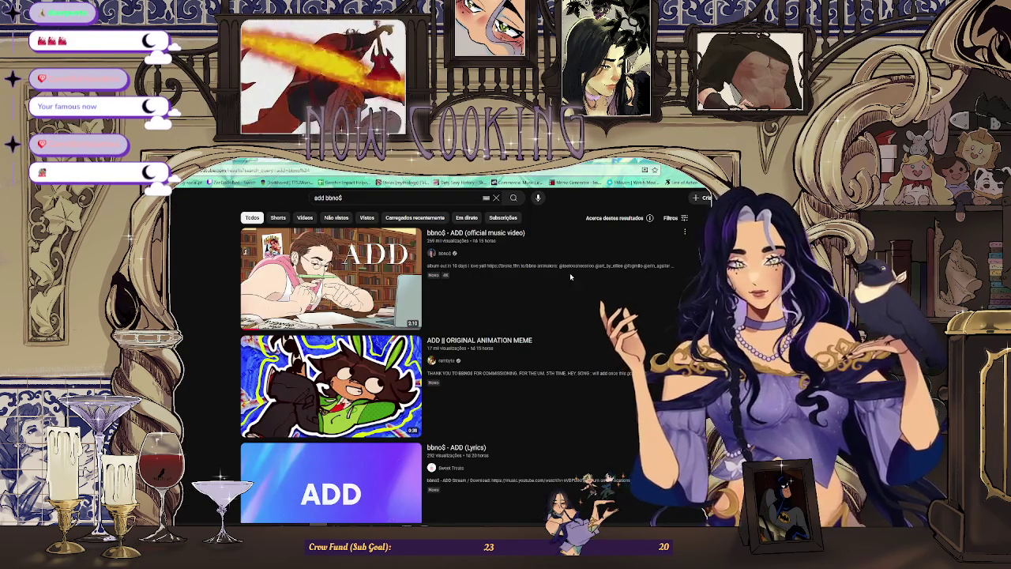
pyautogui.click(345, 275)
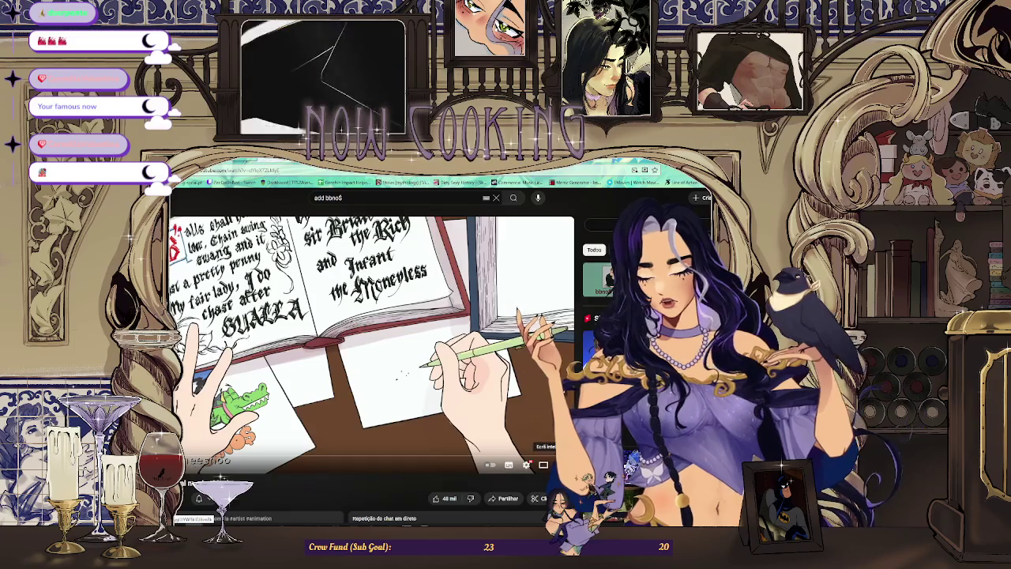
# Play the bbno$ 'ADD' official music video from the first search result.
pyautogui.click(553, 465)
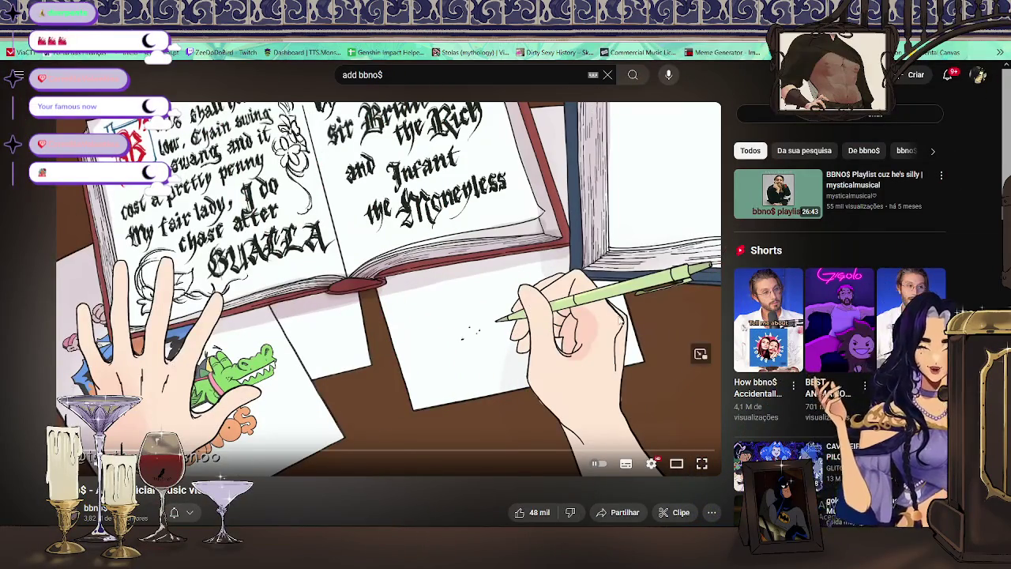
# Watch the ADD video fullscreen and pause it on the closing FIN credits.
pyautogui.click(701, 464)
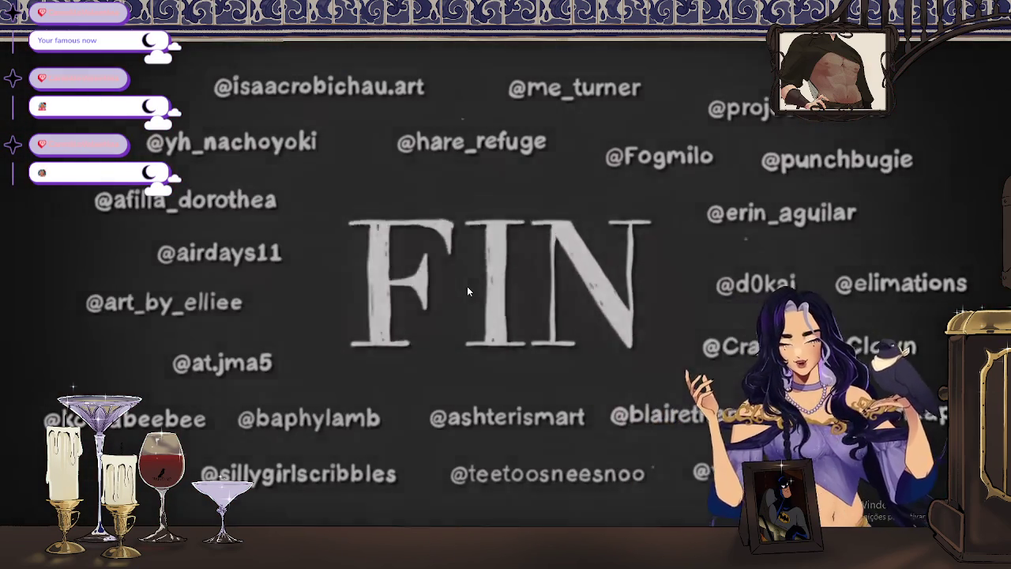
pyautogui.click(467, 286)
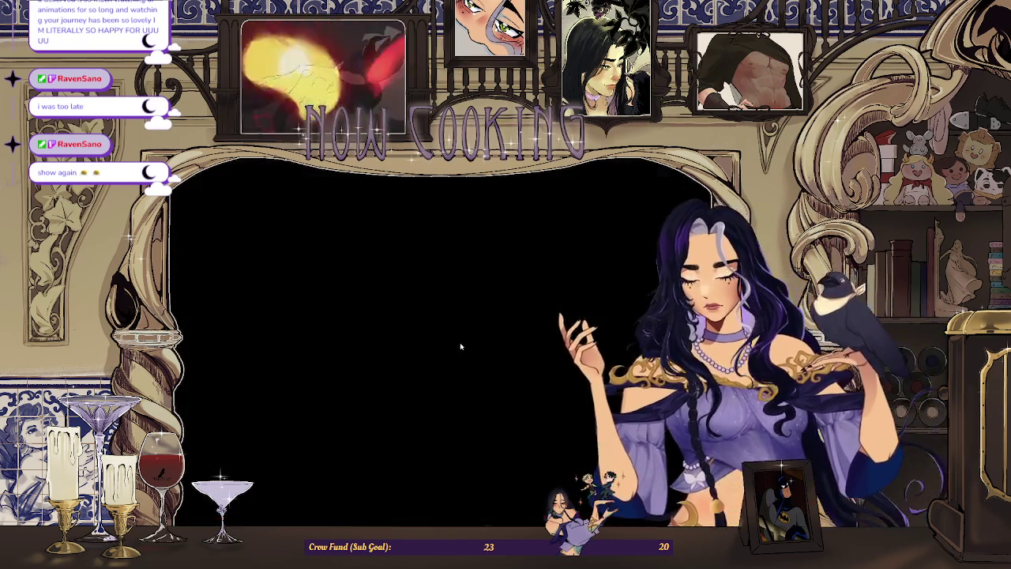
pyautogui.scroll(-5, 211, 393)
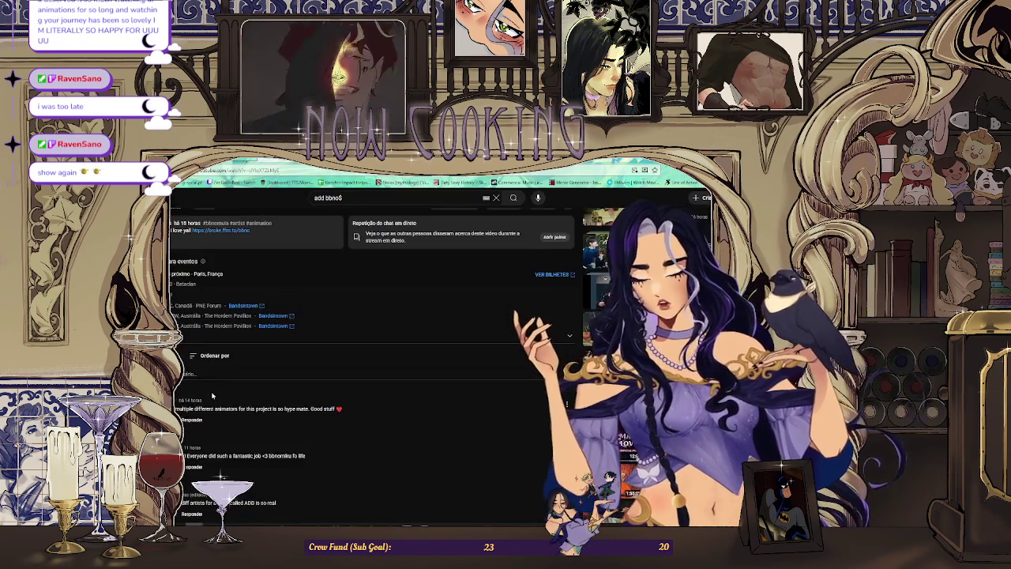
# Scroll down through the ADD video's comments and back up to the player on the FIN credits.
pyautogui.scroll(-1, 239, 384)
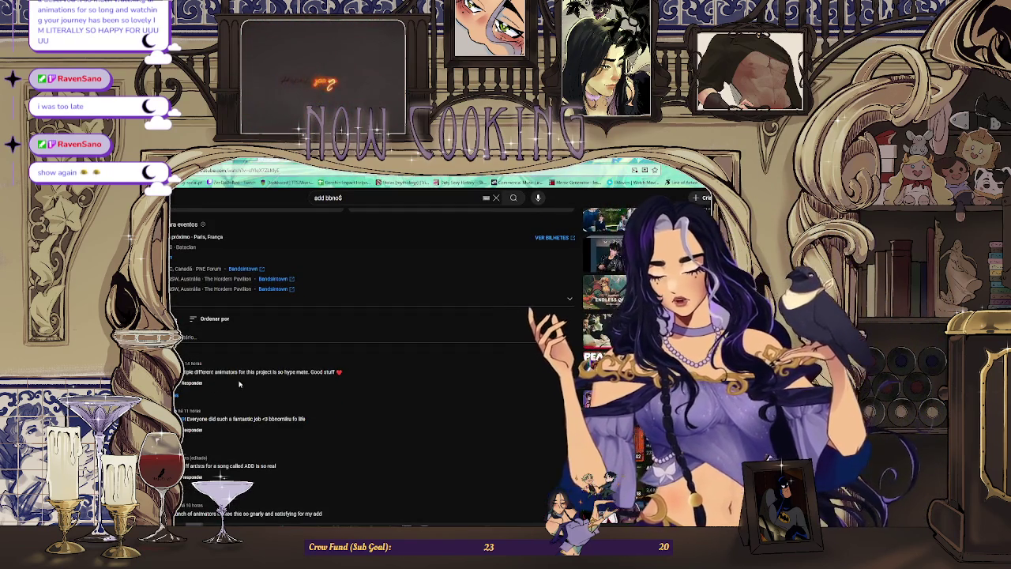
pyautogui.scroll(-3, 213, 340)
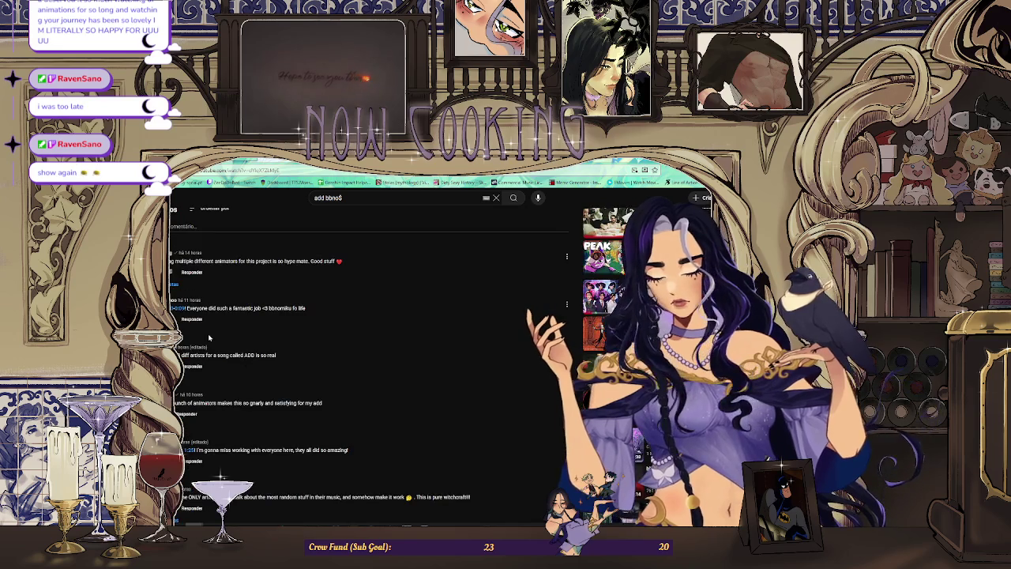
pyautogui.scroll(-1, 220, 376)
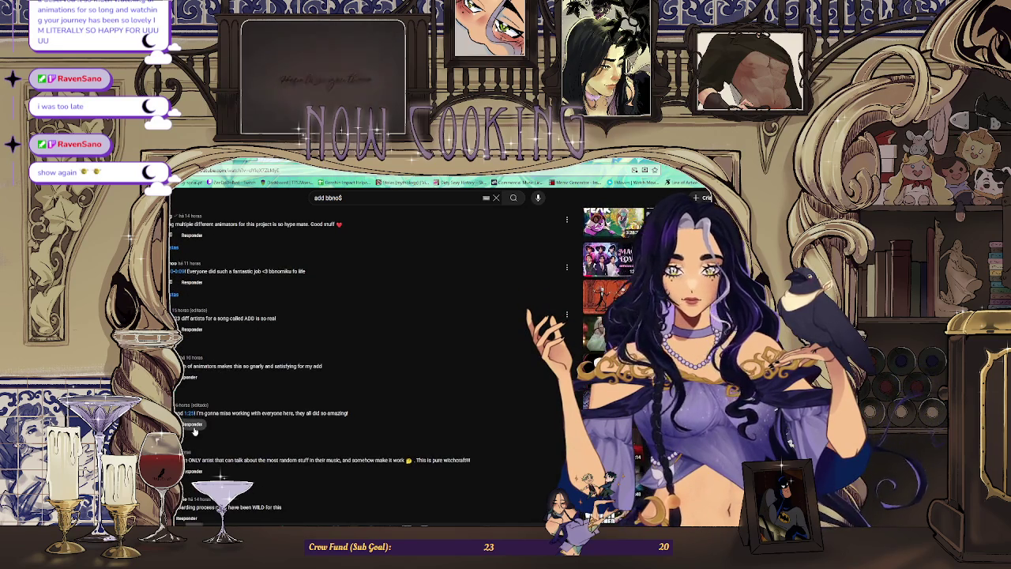
pyautogui.scroll(-2, 236, 433)
pyautogui.scroll(4, 227, 404)
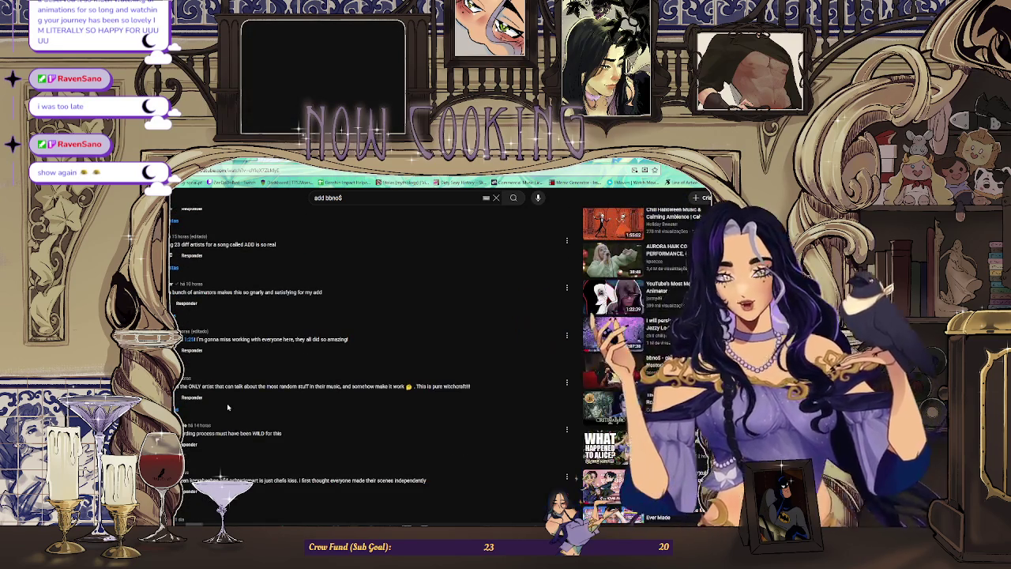
pyautogui.scroll(4, 227, 403)
pyautogui.scroll(5, 228, 404)
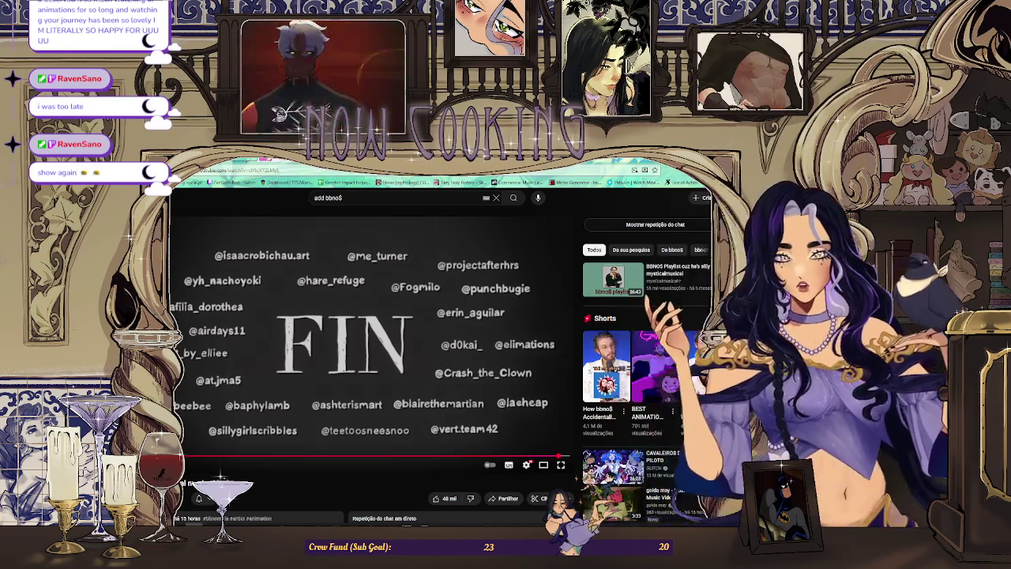
# Open a new browser tab, enter 'tiktok', and switch to the TikTok video page.
pyautogui.hotkey('ctrl', 't')
pyautogui.write('tiktok')
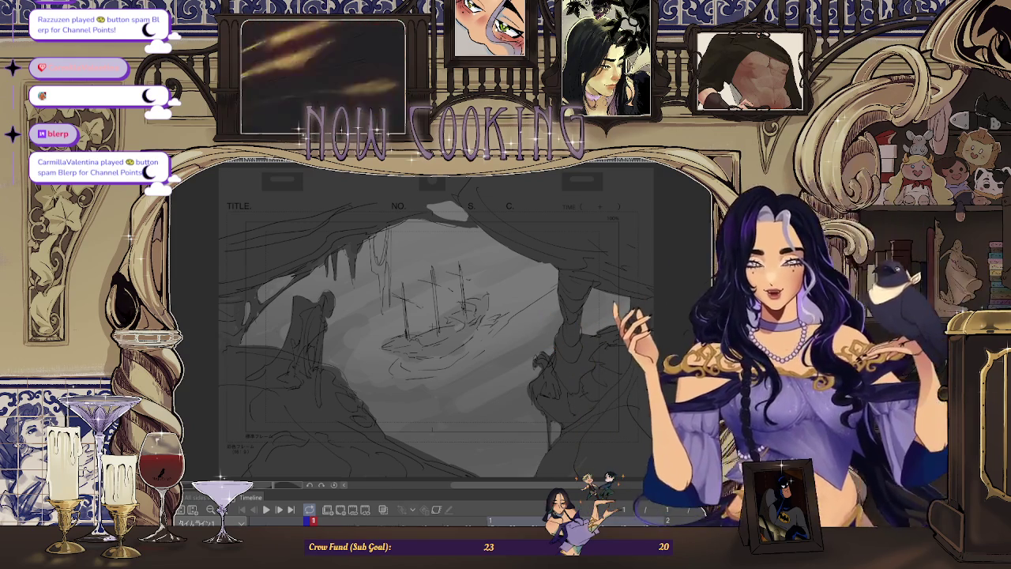
pyautogui.hotkey('alt', 'Tab')
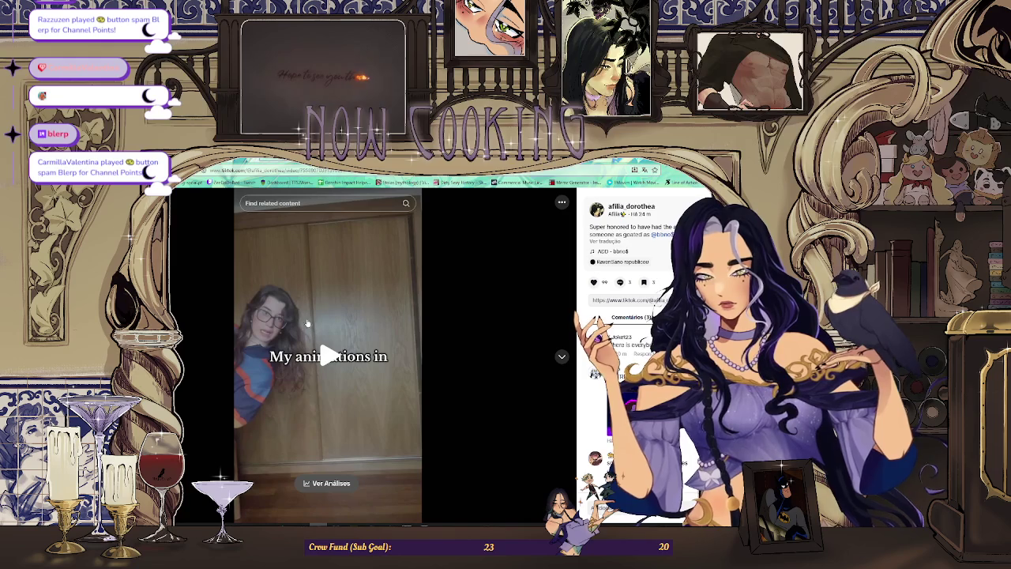
# Play the animator's 10-second 'My animations in…' TikTok clip.
pyautogui.press('space')
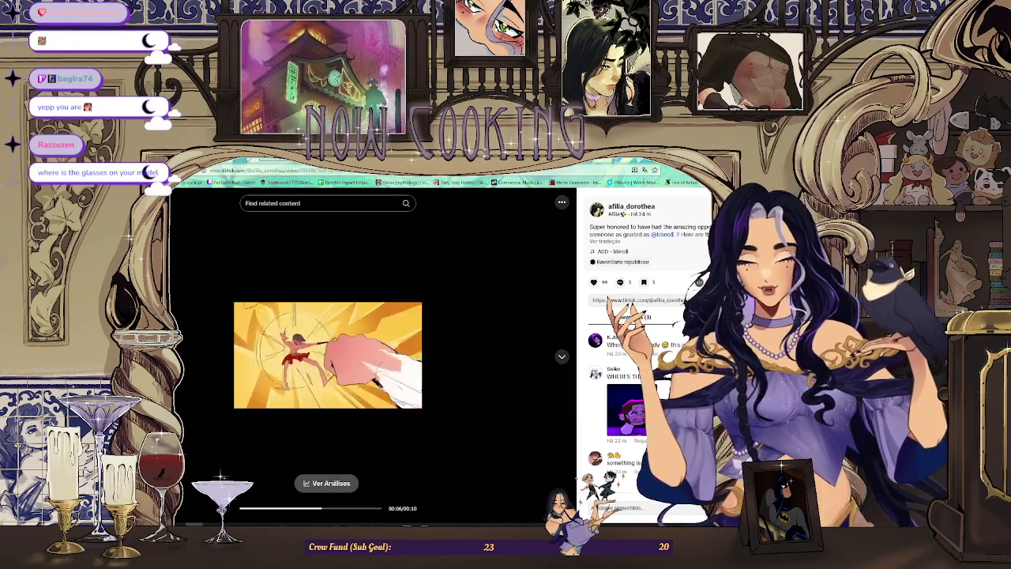
# Pause the TikTok clip, return to the cave ships storyboard, then bring up the OBS window.
pyautogui.click(348, 362)
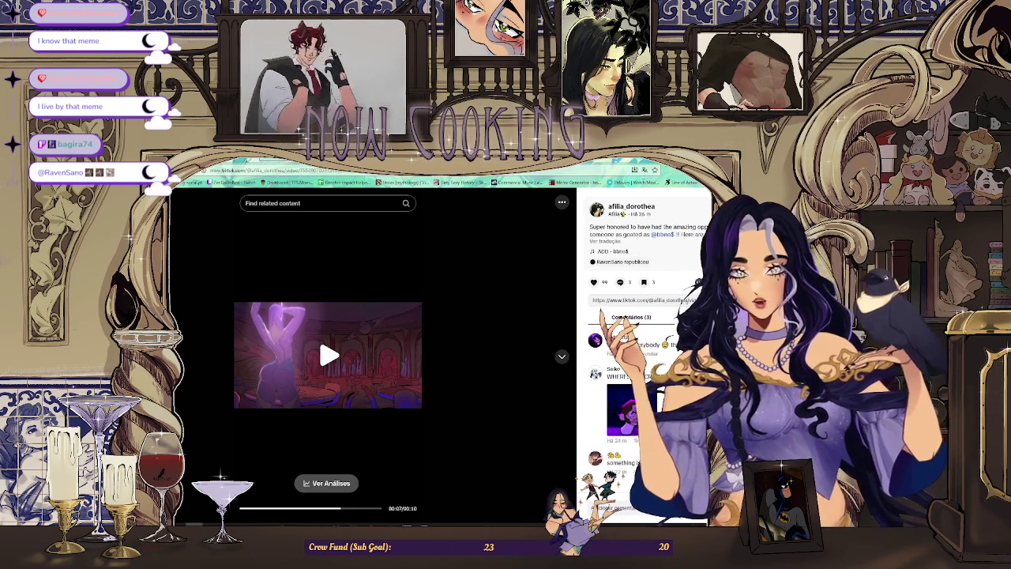
pyautogui.hotkey('alt', 'Tab')
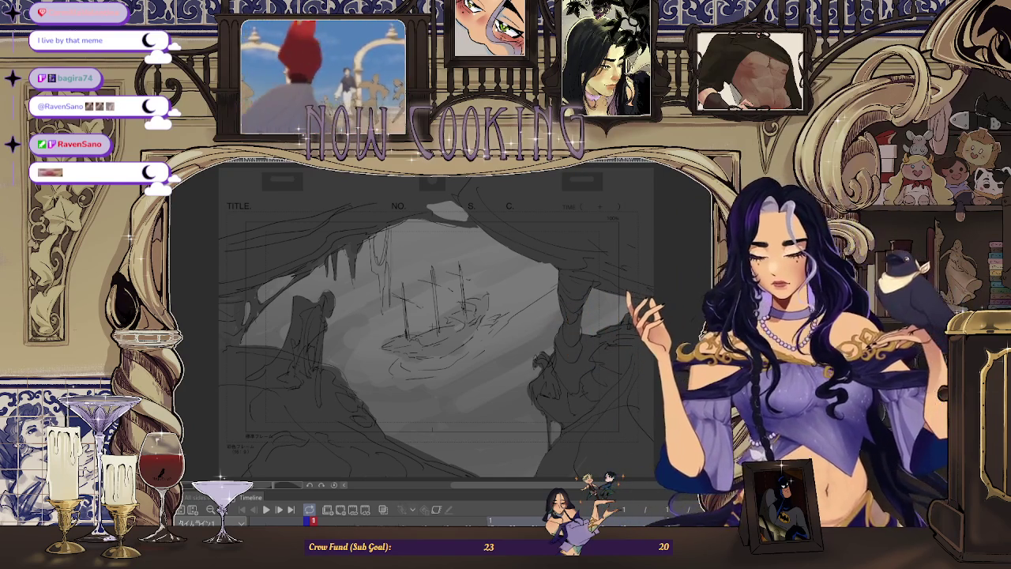
pyautogui.hotkey('alt', 'Tab')
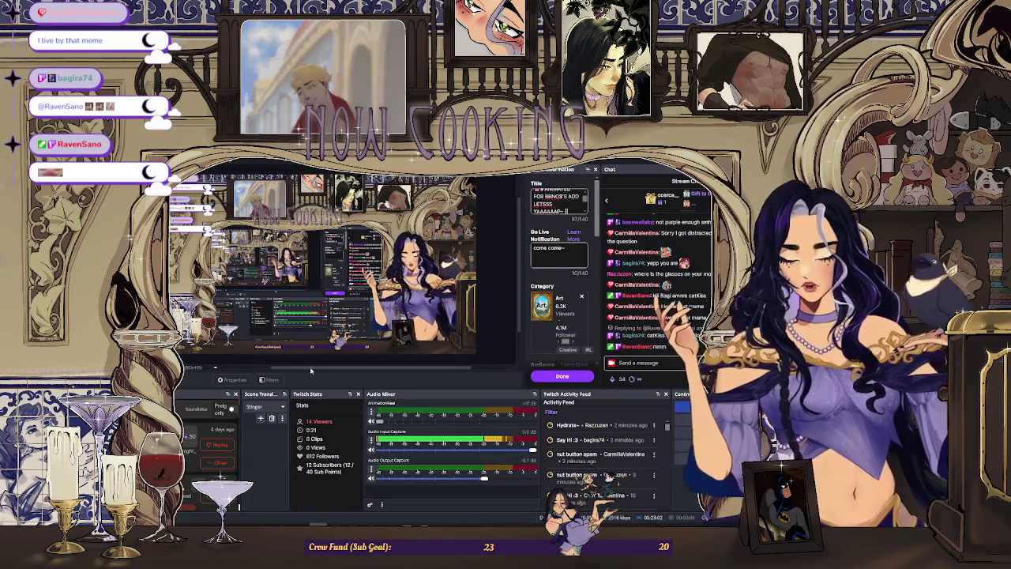
# Return from OBS to the cave ships storyboard sketch in Clip Studio Paint.
pyautogui.hotkey('alt', 'Tab')
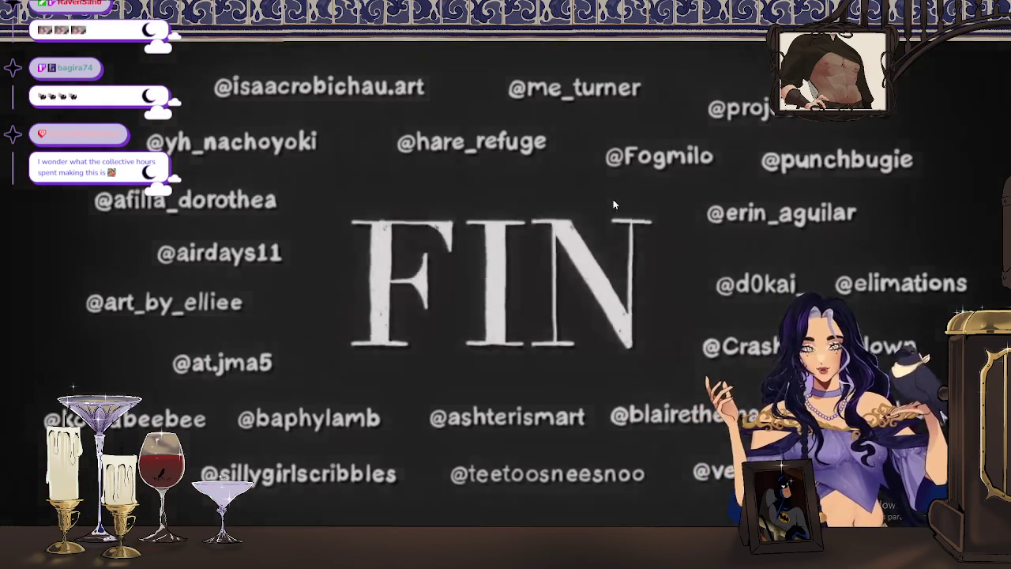
# Pause the ADD video on its FIN credits, exit fullscreen, then make it fullscreen again.
pyautogui.click(425, 276)
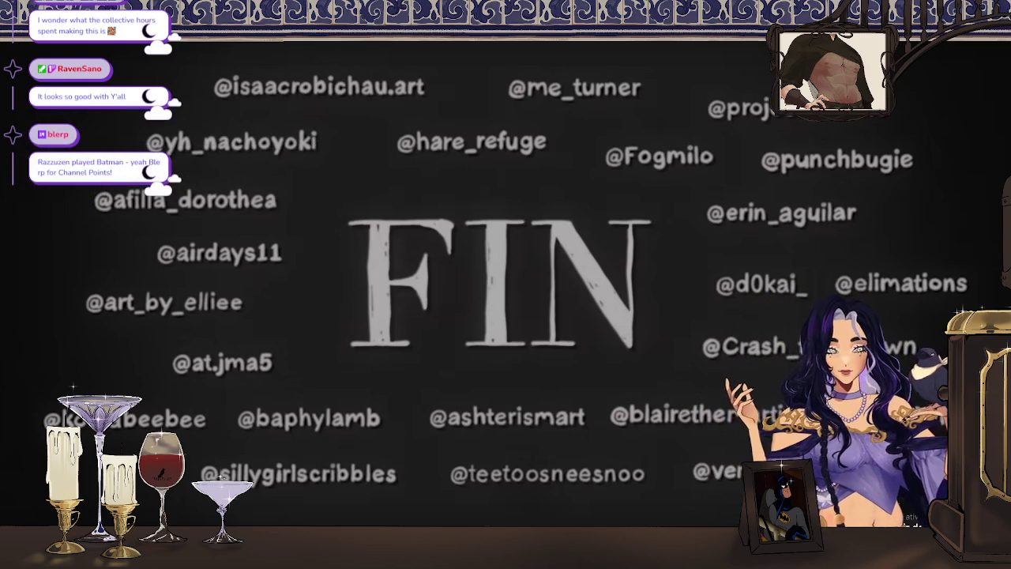
pyautogui.press('Escape')
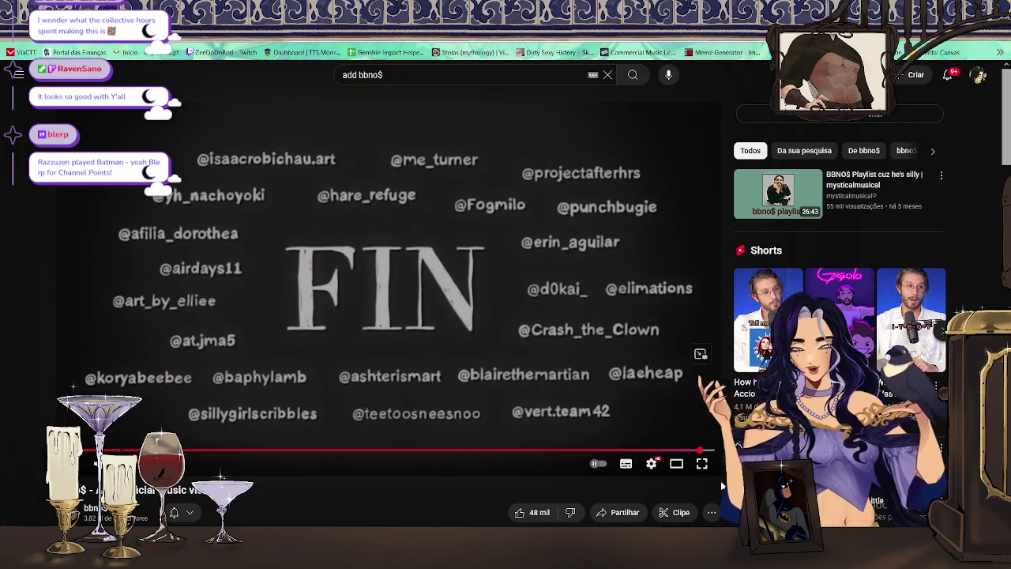
pyautogui.click(701, 464)
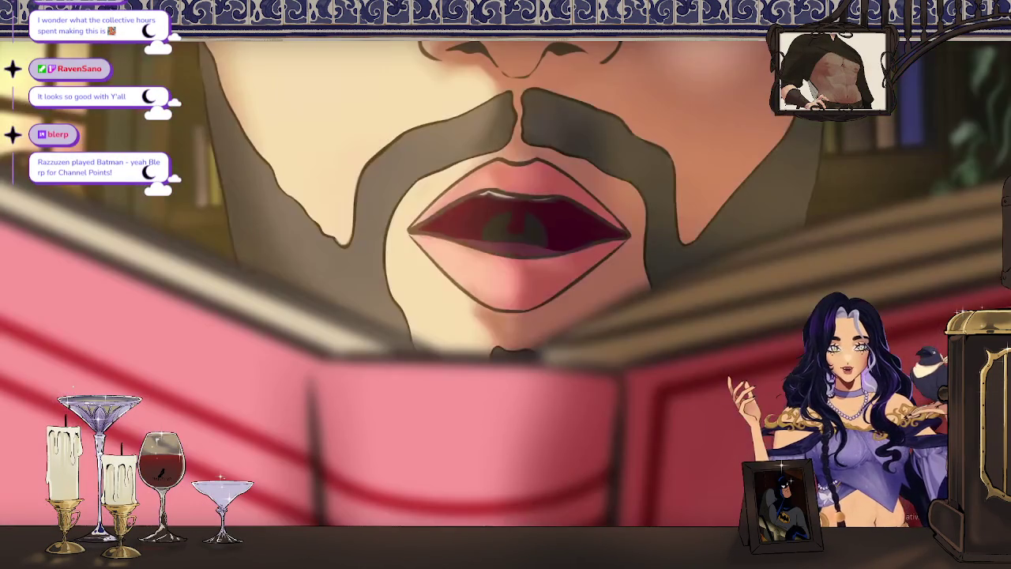
# Resume the ADD video, scrub ahead to the planet scene, and exit fullscreen to the watch page.
pyautogui.click(686, 403)
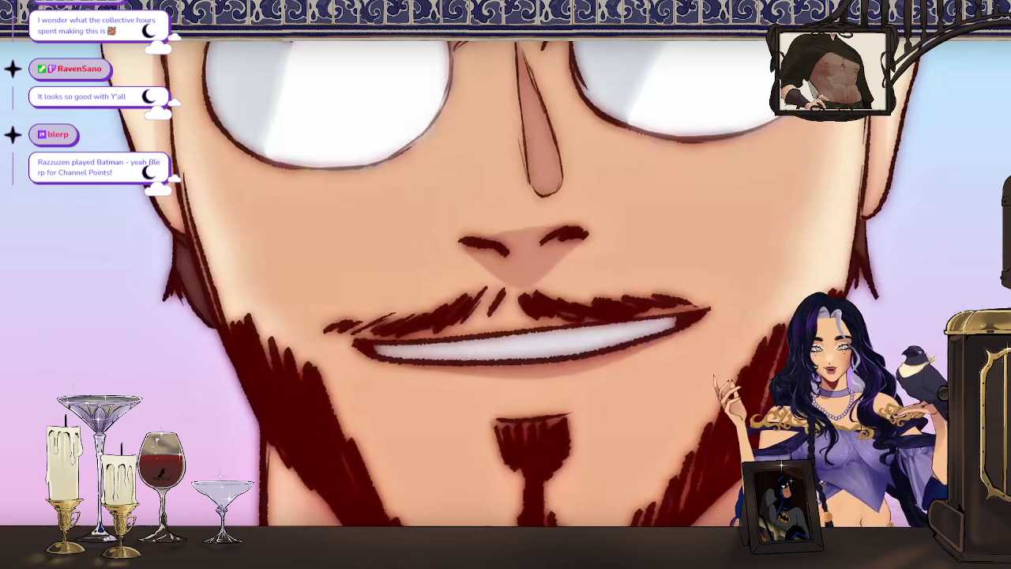
pyautogui.moveTo(373, 526); pyautogui.dragTo(631, 525)
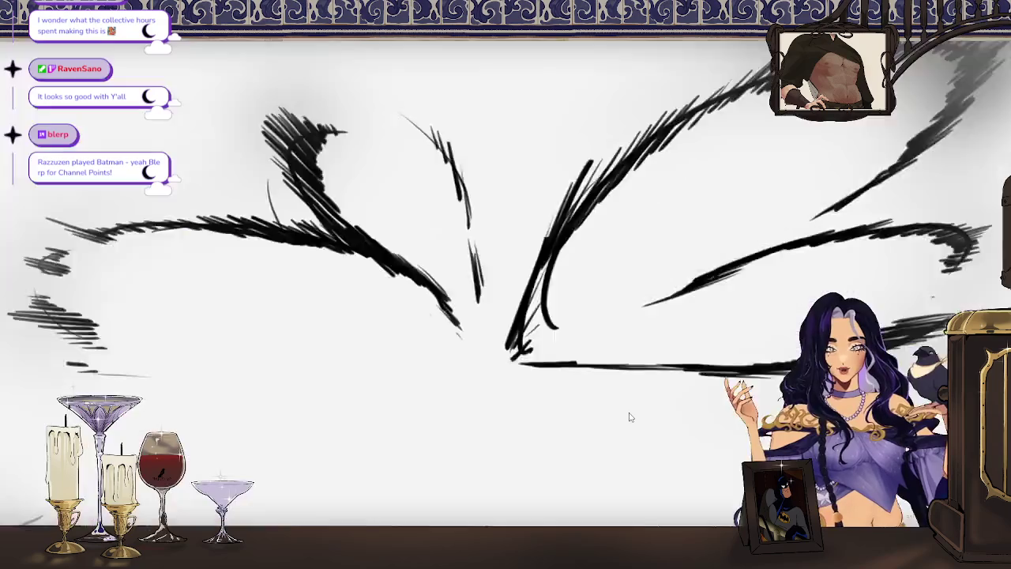
pyautogui.click(629, 412)
pyautogui.click(629, 413)
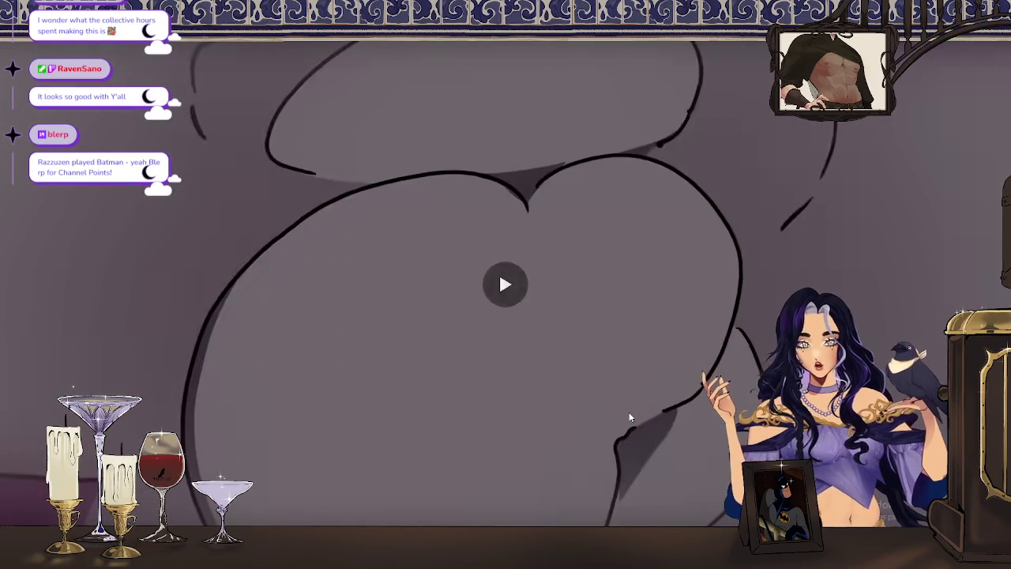
pyautogui.click(555, 370)
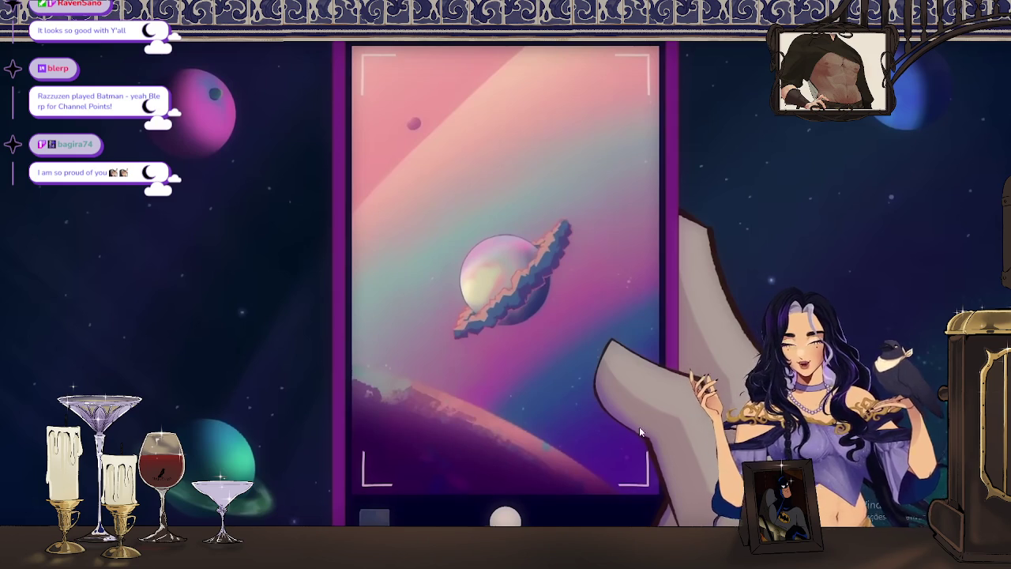
pyautogui.press('Escape')
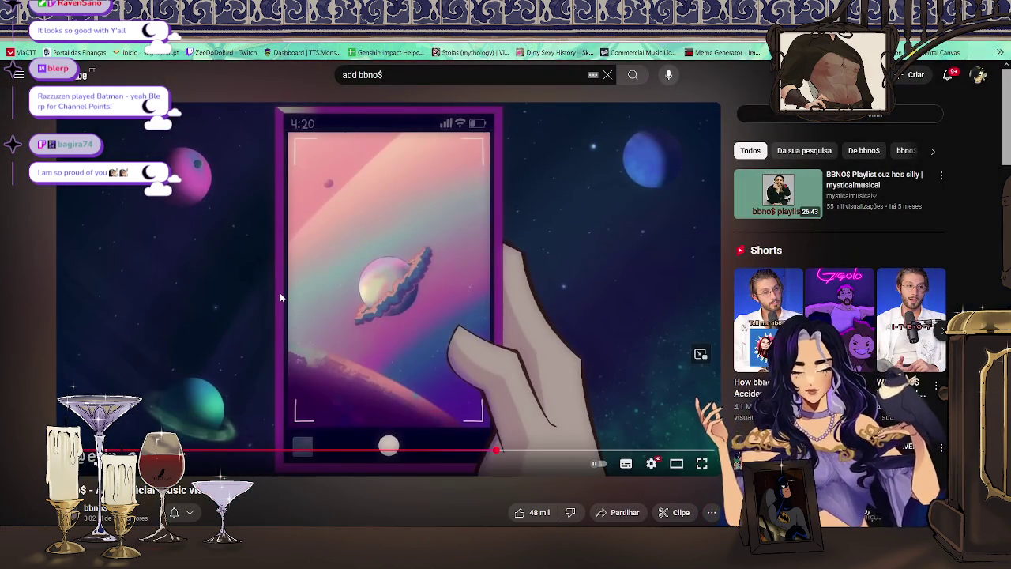
# Scroll back to the grayscale sea cave storyboard panel with the sailing ships.
pyautogui.scroll(-2, 388, 496)
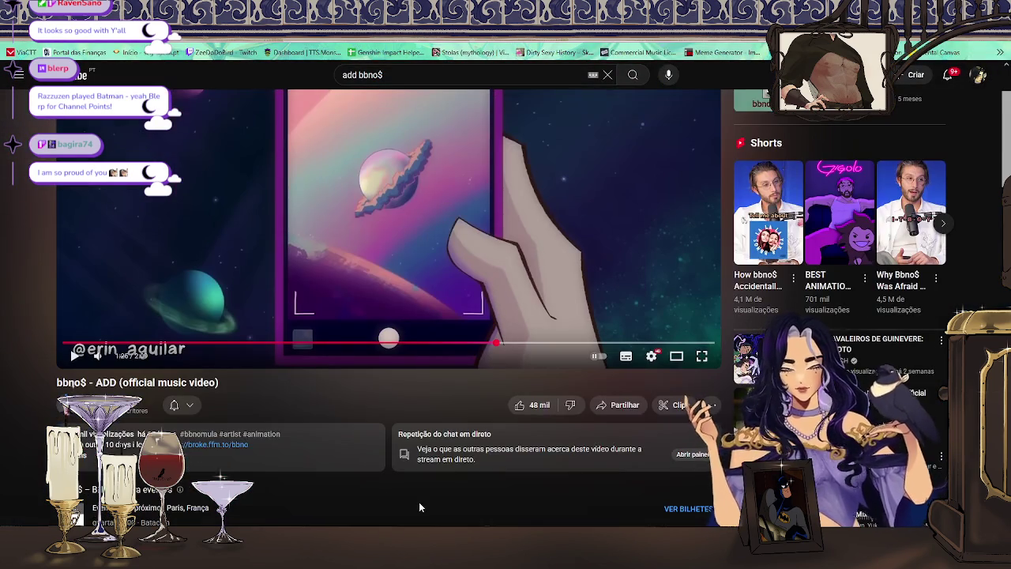
pyautogui.scroll(2, 419, 501)
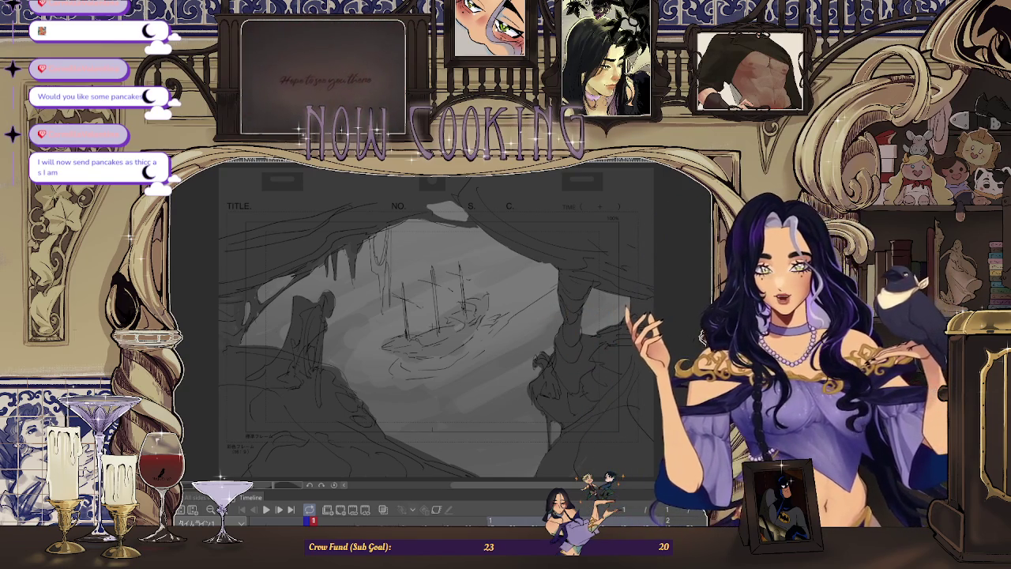
# In TikTok, rewind the posted animation video to its beginning and replay it.
pyautogui.hotkey('alt', 'Tab')
pyautogui.click(350, 348)
pyautogui.click(301, 509)
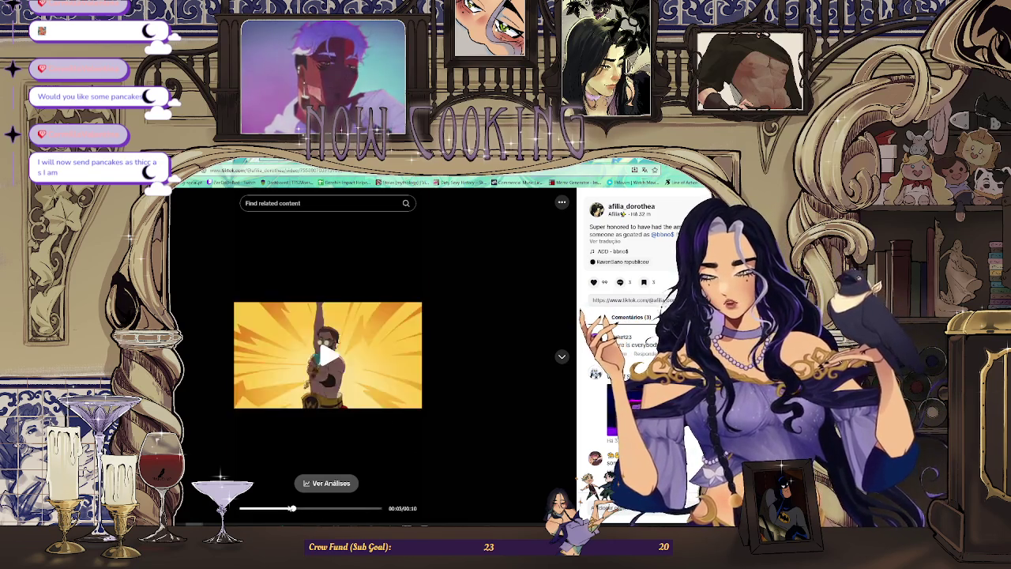
pyautogui.moveTo(302, 509); pyautogui.dragTo(231, 506)
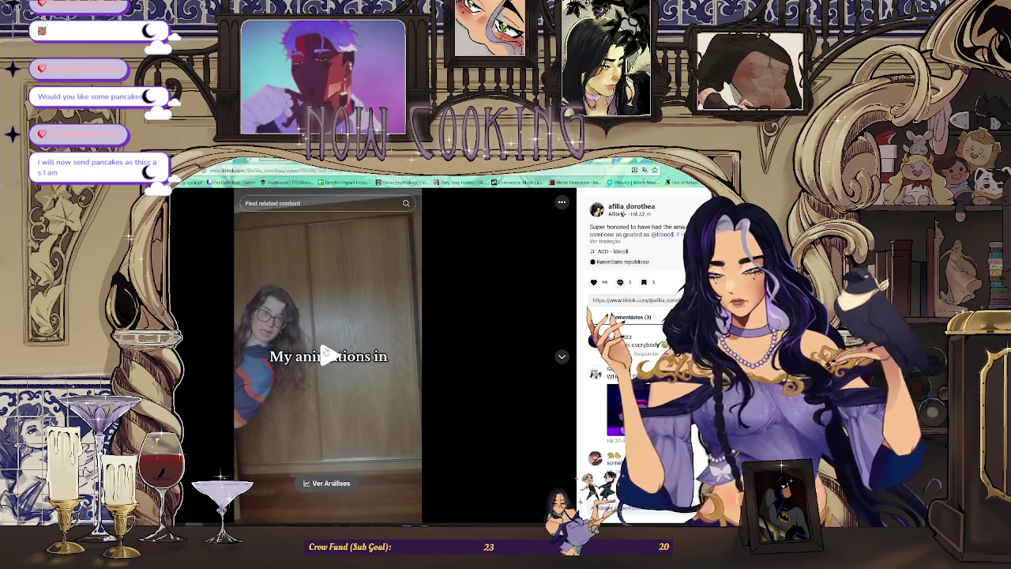
pyautogui.click(390, 395)
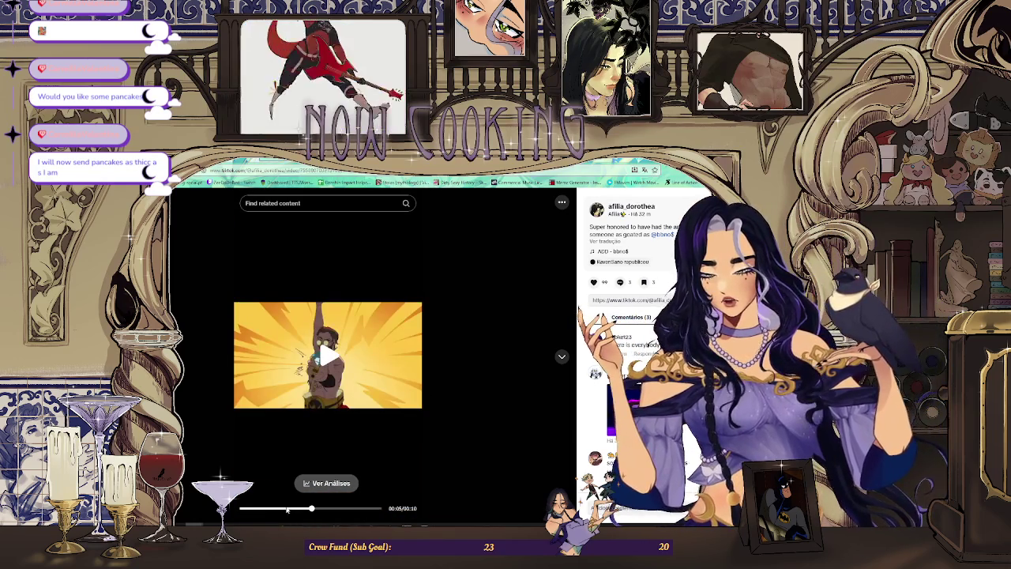
pyautogui.click(279, 510)
pyautogui.moveTo(279, 509); pyautogui.dragTo(258, 510)
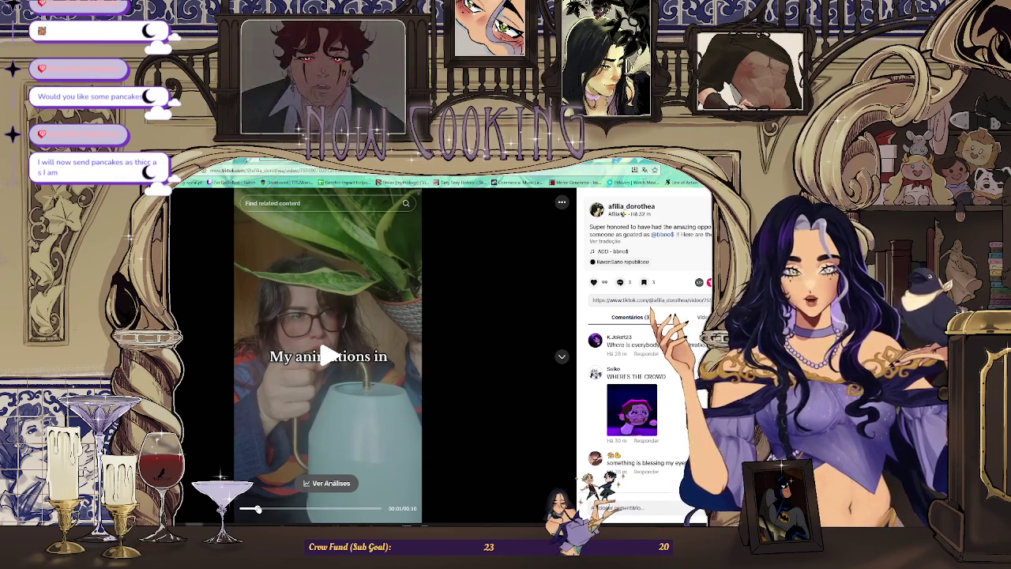
# Select the TikTok video's URL in the address bar, check the storyboard, then return.
pyautogui.hotkey('ctrl', 'l')
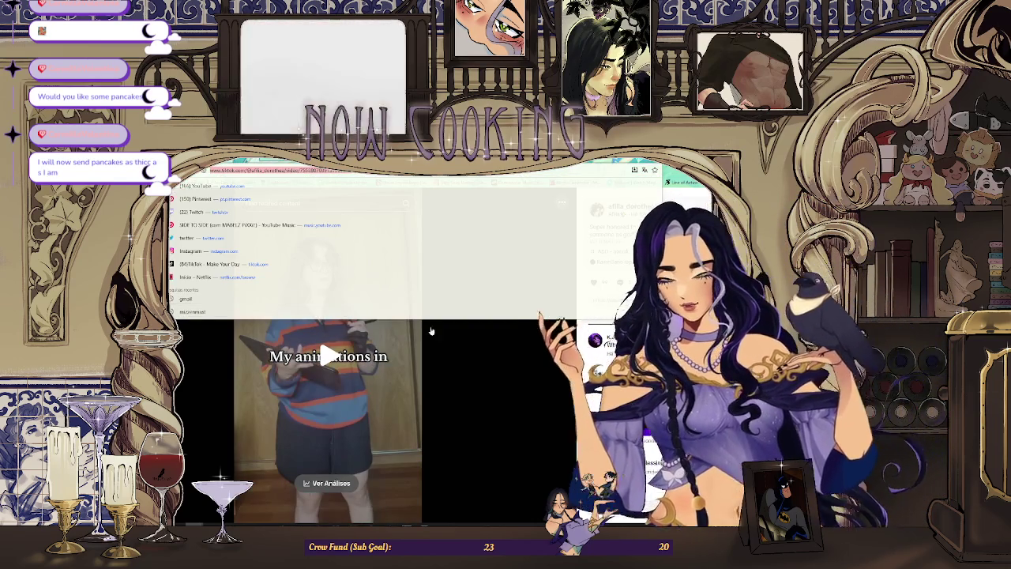
pyautogui.press('Escape')
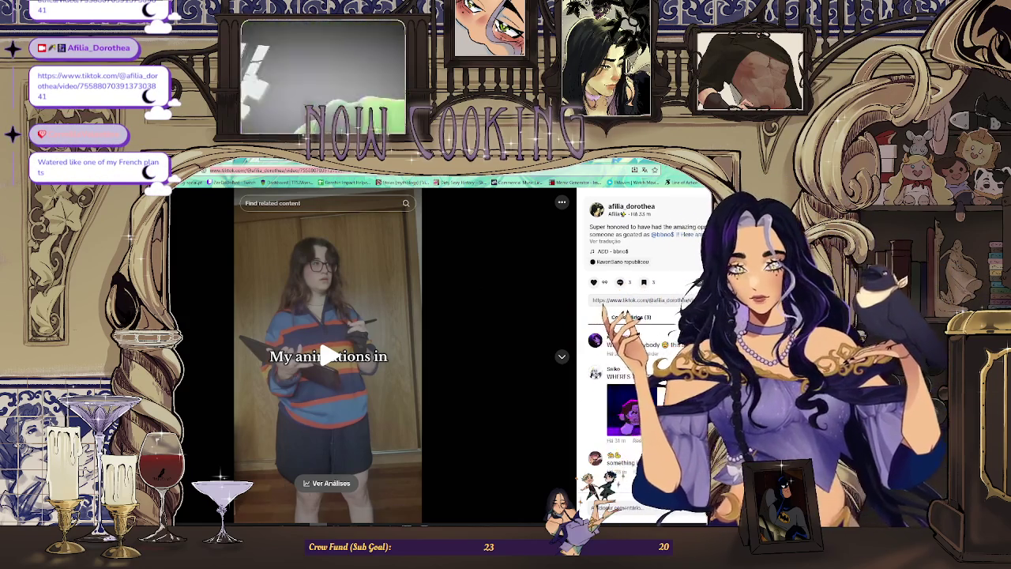
pyautogui.hotkey('alt', 'Tab')
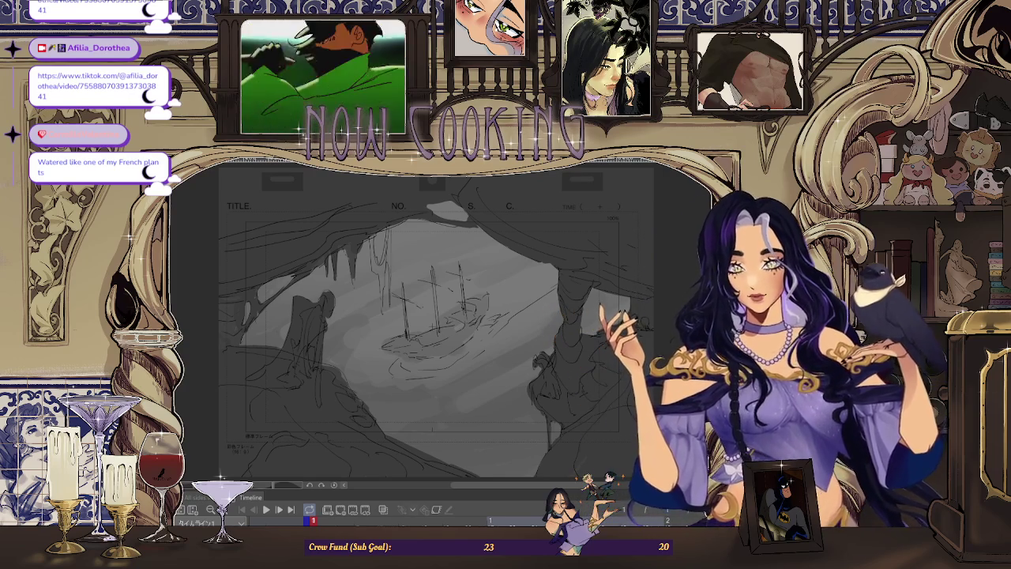
pyautogui.hotkey('alt', 'Tab')
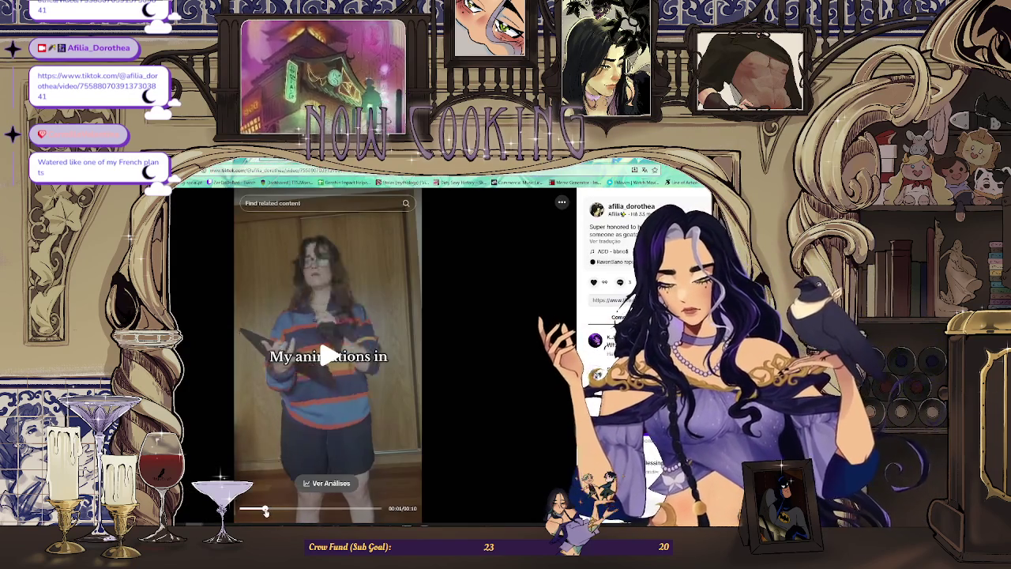
# Rewind and replay the TikTok clip from the start, then go back to the storyboard.
pyautogui.moveTo(266, 511); pyautogui.dragTo(242, 511)
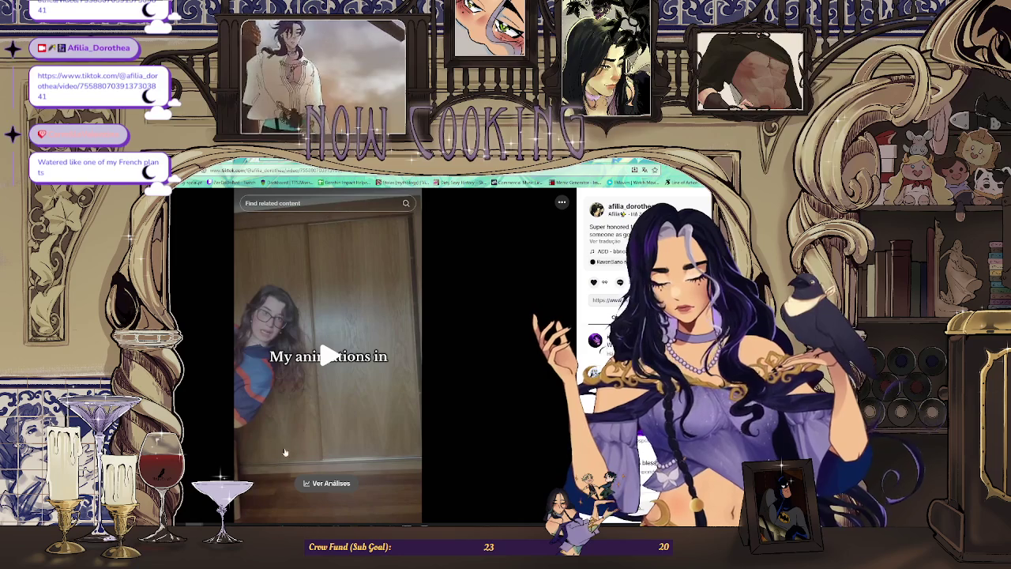
pyautogui.click(328, 357)
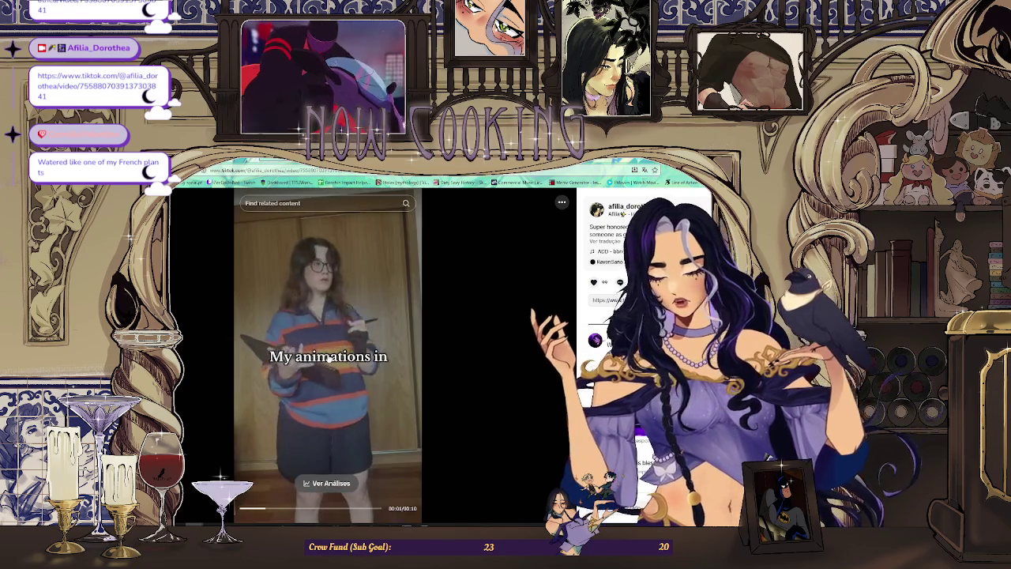
pyautogui.click(328, 357)
pyautogui.click(328, 357)
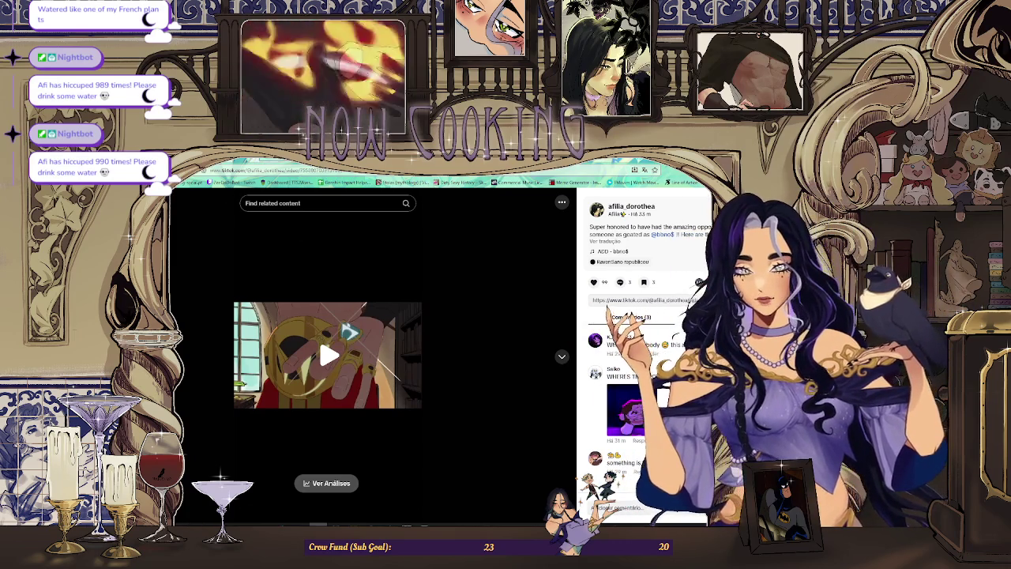
pyautogui.hotkey('alt', 'Tab')
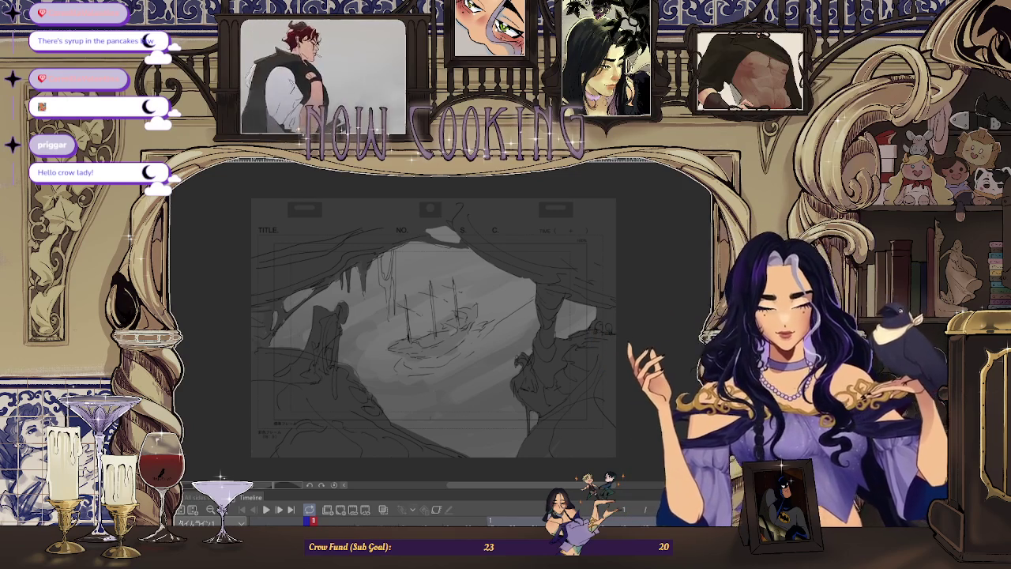
# Step through the animatic frames until the figure leaning on the balcony railing appears.
pyautogui.press('Return')
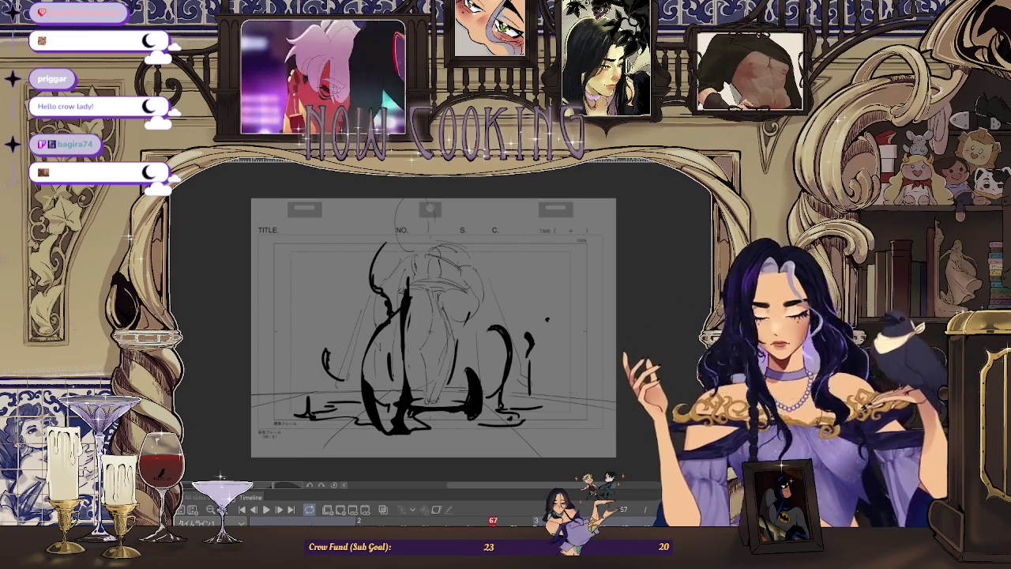
pyautogui.press('space')
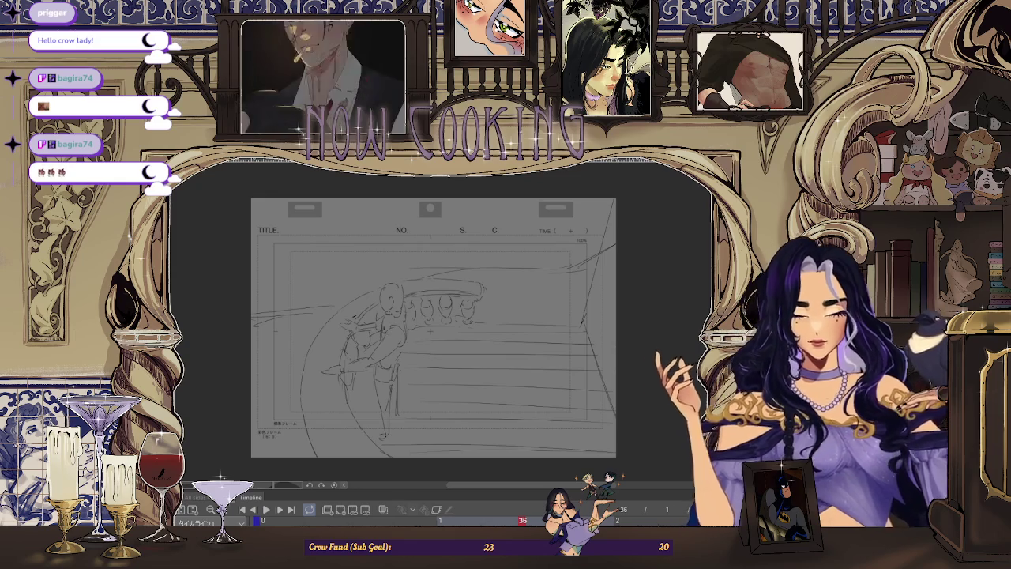
pyautogui.scroll(5, 389, 308)
pyautogui.scroll(-3, 390, 310)
pyautogui.scroll(-2, 389, 309)
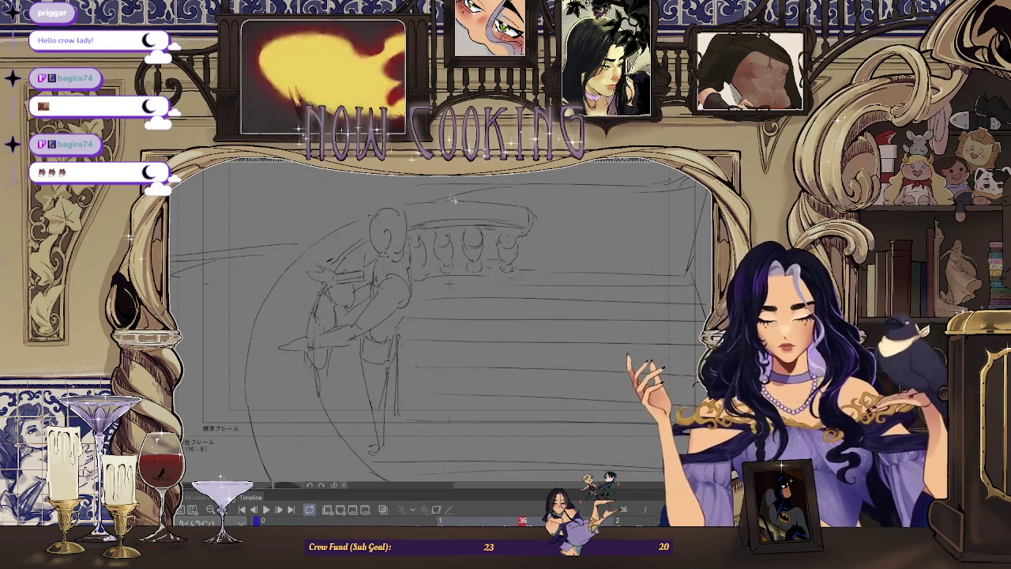
pyautogui.scroll(-2, 489, 197)
pyautogui.scroll(1, 413, 266)
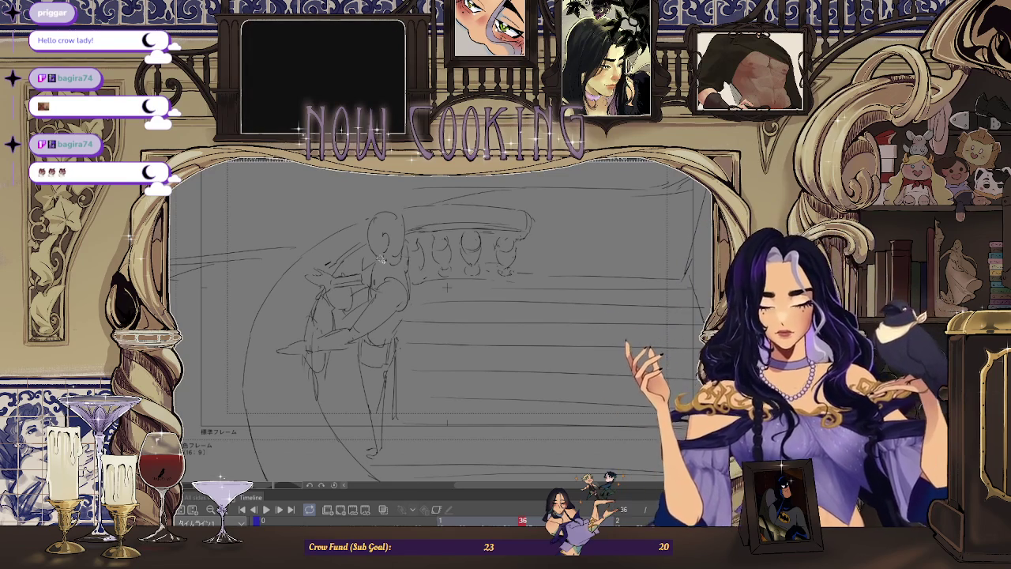
pyautogui.scroll(1, 446, 287)
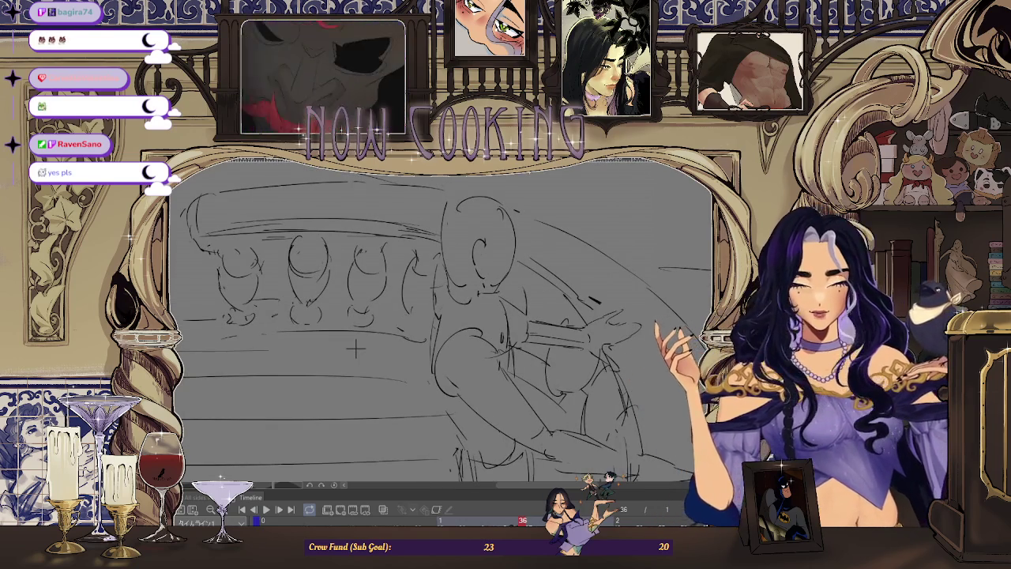
pyautogui.scroll(-2, 356, 348)
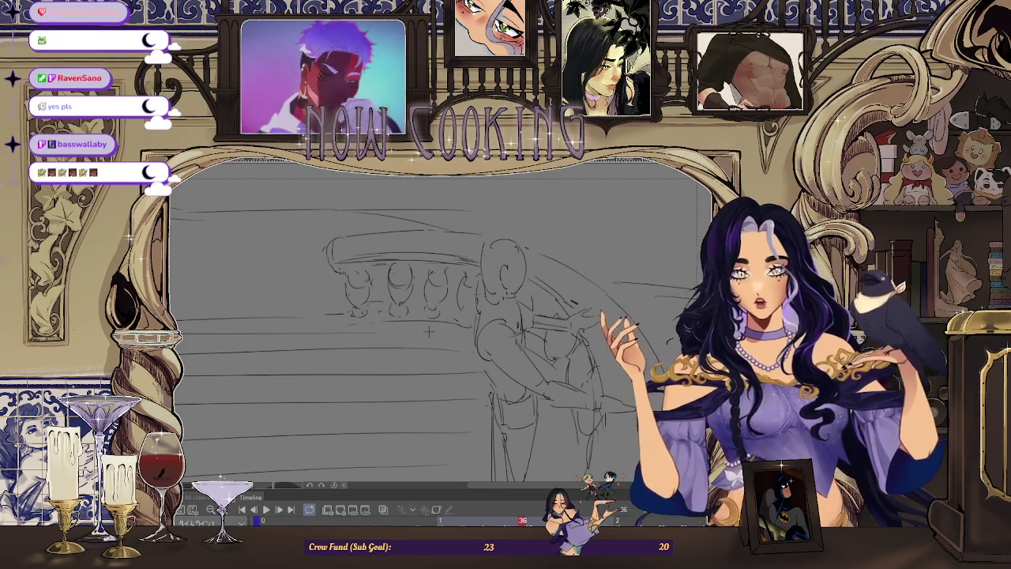
pyautogui.hotkey('alt', 'Tab')
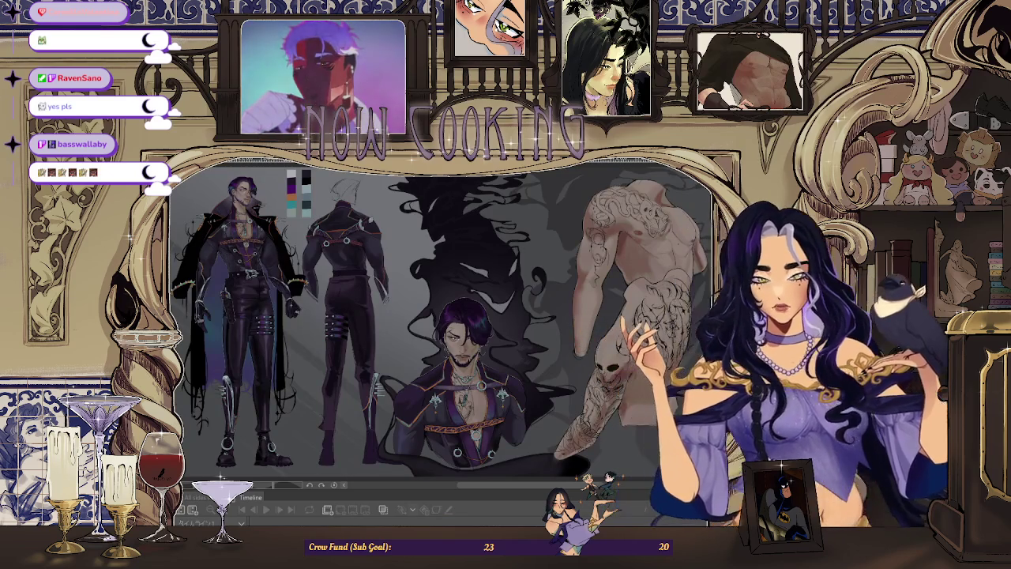
pyautogui.scroll(2, 497, 360)
pyautogui.scroll(2, 395, 261)
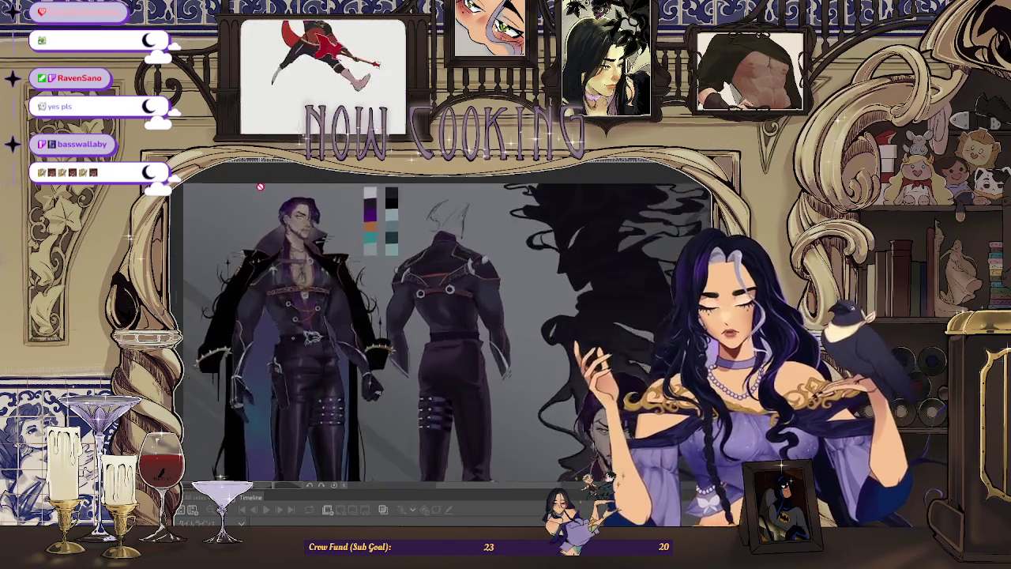
pyautogui.scroll(2, 345, 211)
pyautogui.scroll(2, 395, 206)
pyautogui.scroll(2, 458, 202)
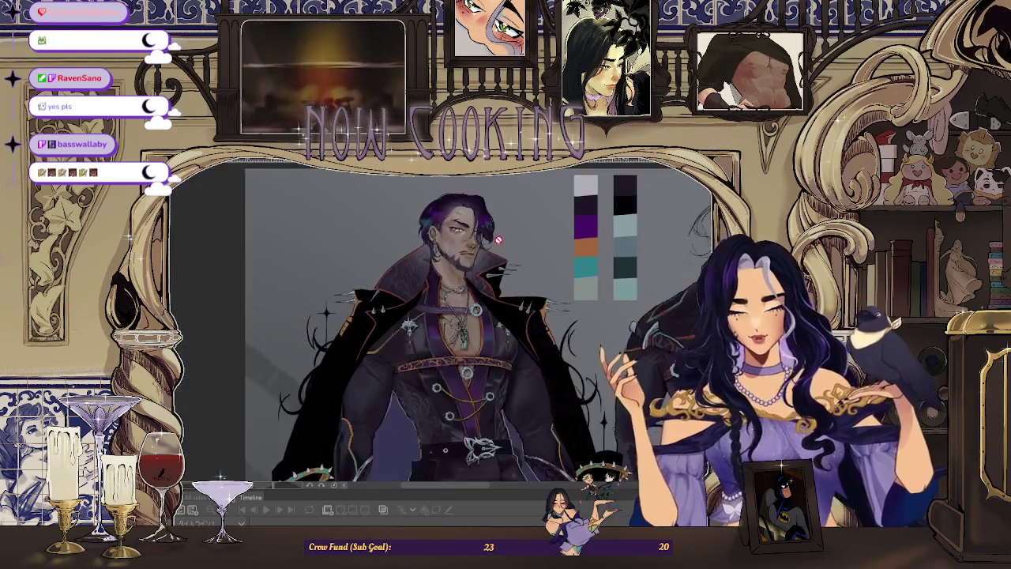
pyautogui.scroll(2, 503, 199)
pyautogui.scroll(2, 504, 199)
pyautogui.scroll(2, 497, 204)
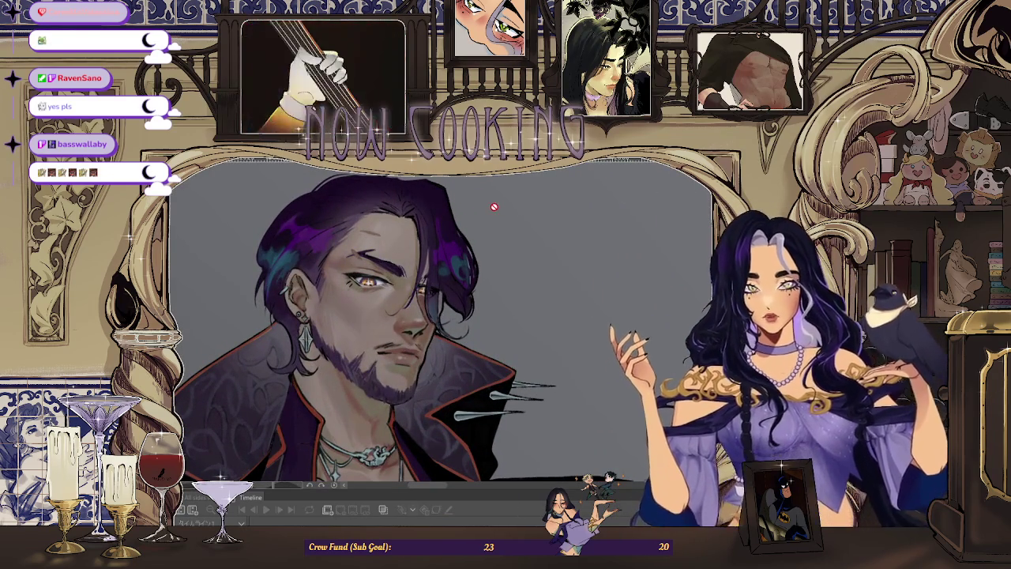
pyautogui.scroll(-5, 493, 207)
pyautogui.scroll(-2, 494, 207)
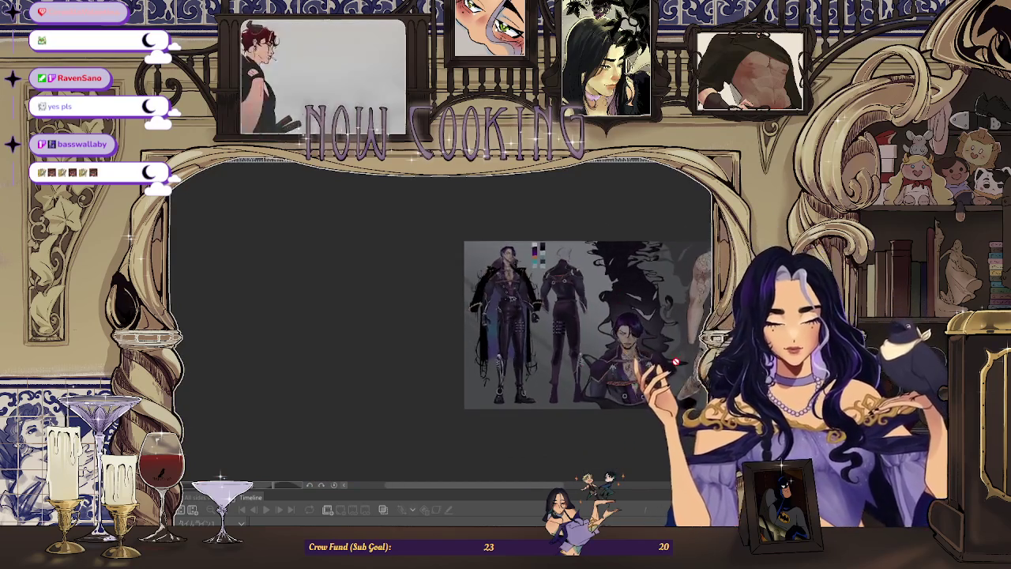
pyautogui.scroll(5, 553, 316)
pyautogui.scroll(2, 698, 340)
pyautogui.scroll(-1, 672, 338)
pyautogui.scroll(-3, 660, 337)
pyautogui.scroll(-1, 660, 337)
pyautogui.scroll(1, 535, 382)
pyautogui.scroll(2, 543, 289)
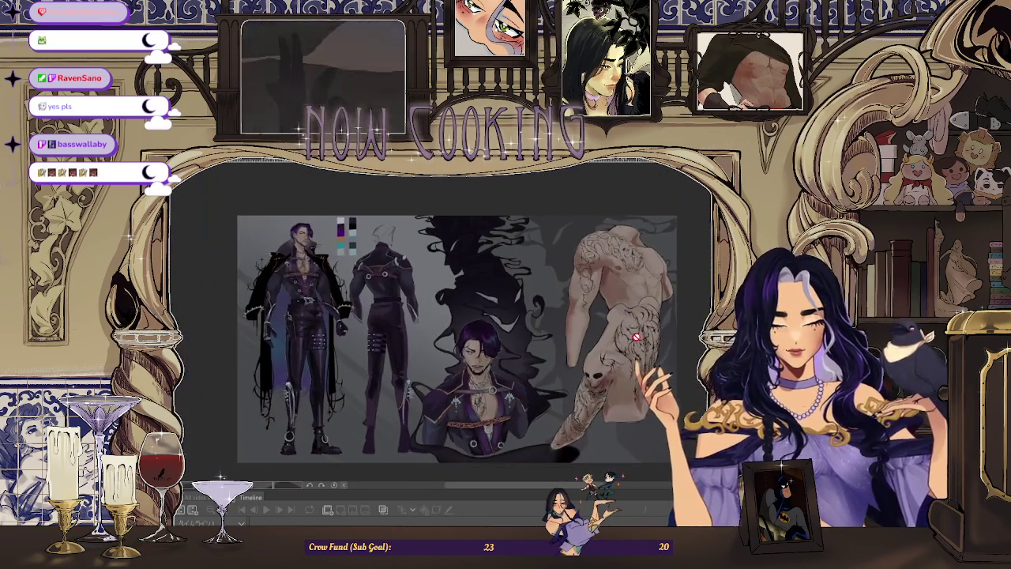
pyautogui.scroll(1, 483, 361)
pyautogui.scroll(-1, 483, 361)
pyautogui.scroll(2, 486, 351)
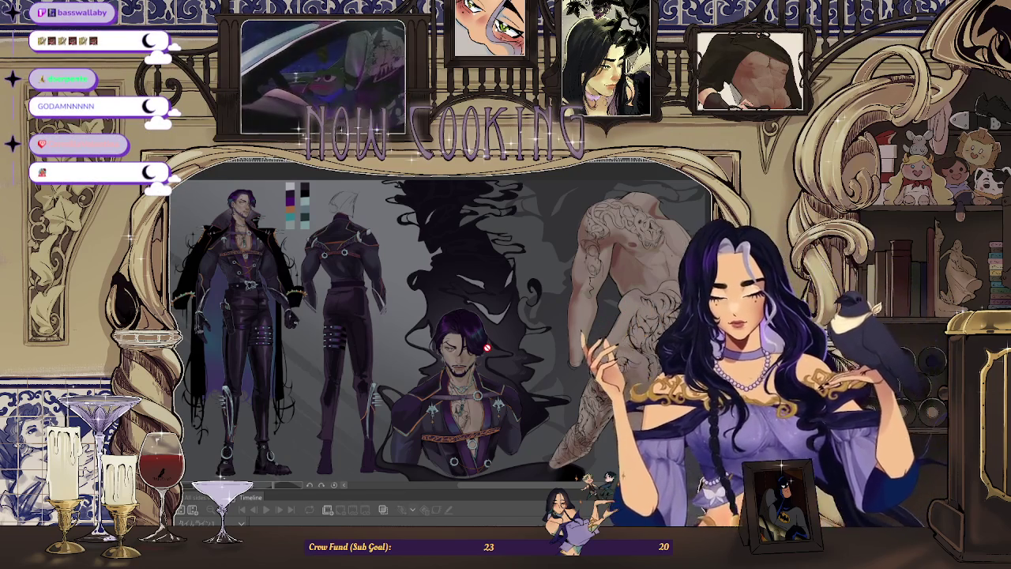
pyautogui.scroll(1, 345, 280)
pyautogui.scroll(5, 345, 280)
pyautogui.scroll(-1, 361, 298)
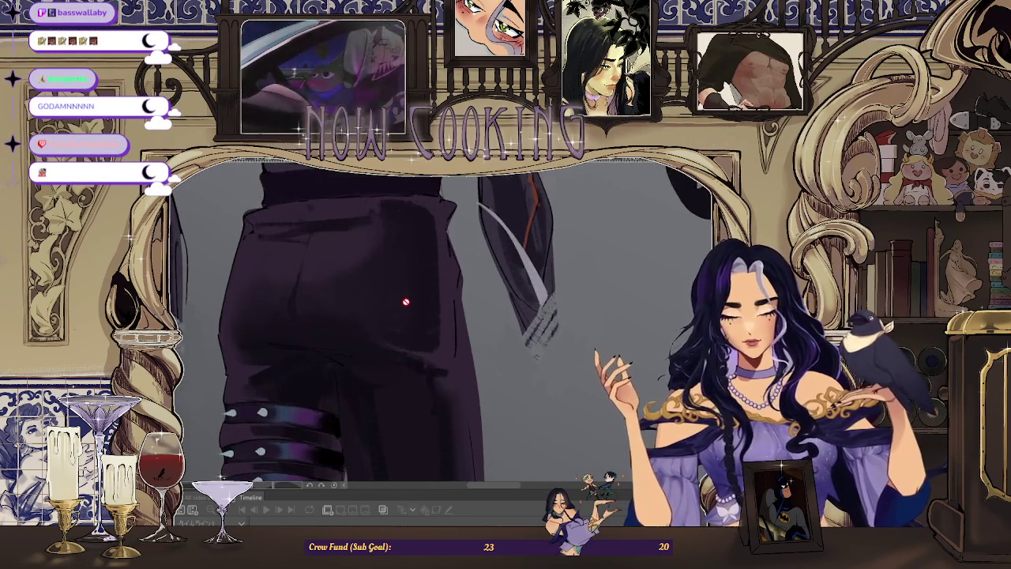
pyautogui.scroll(-3, 395, 303)
pyautogui.scroll(-2, 394, 303)
pyautogui.scroll(1, 584, 332)
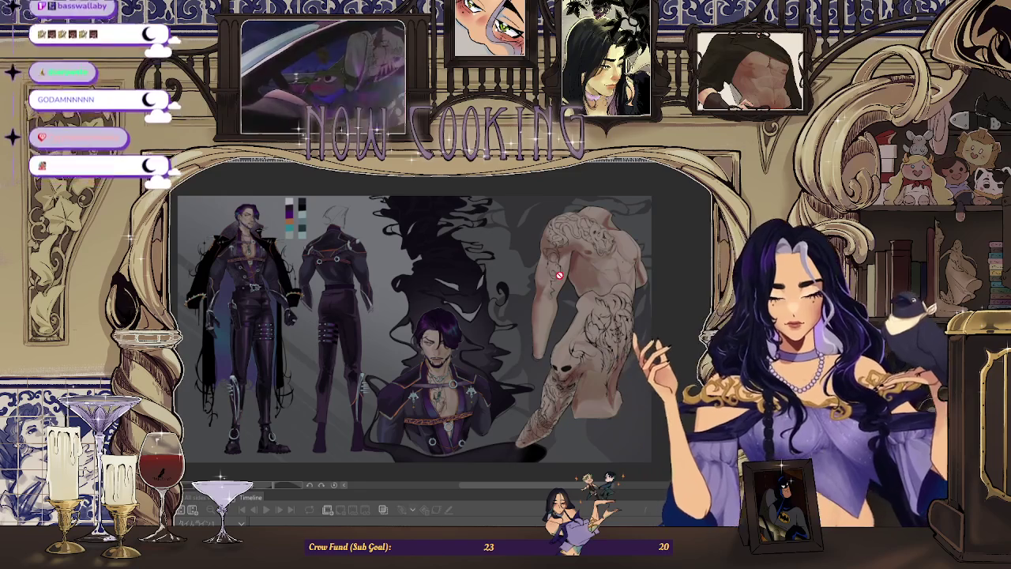
pyautogui.scroll(-2, 560, 275)
pyautogui.scroll(3, 559, 275)
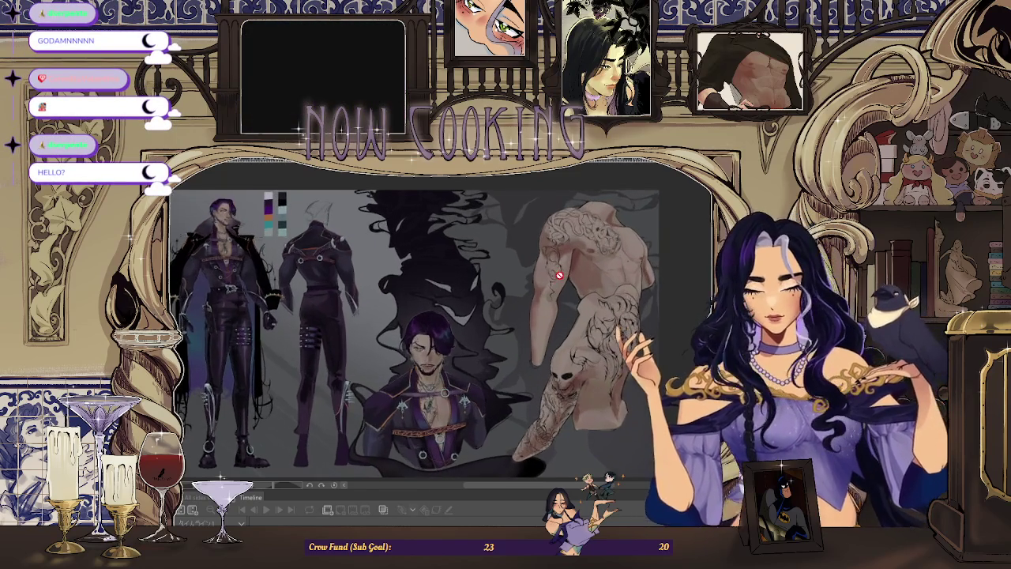
pyautogui.scroll(-1, 559, 275)
pyautogui.scroll(-1, 448, 384)
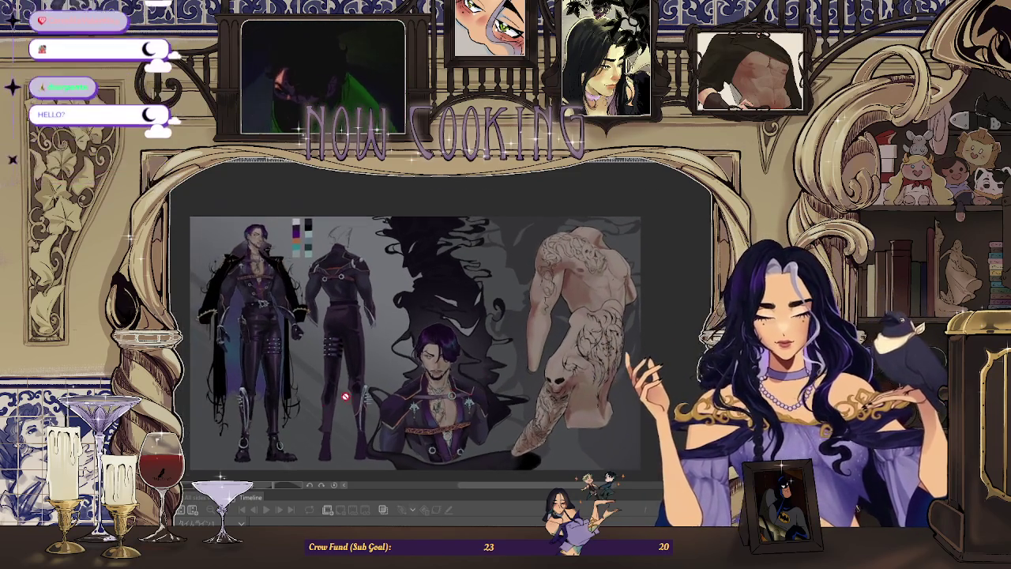
pyautogui.scroll(2, 348, 408)
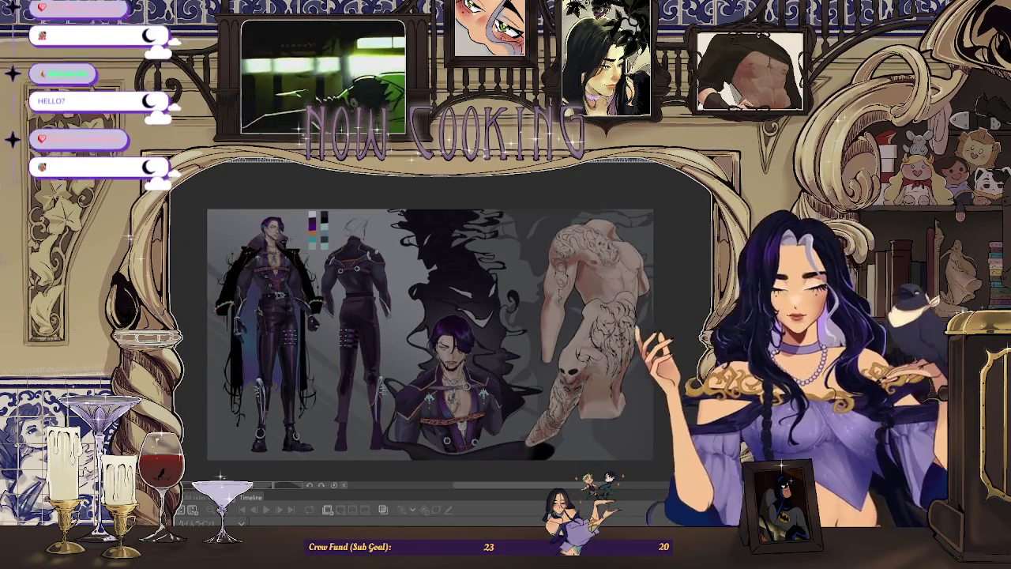
pyautogui.hotkey('ctrl', 'Tab')
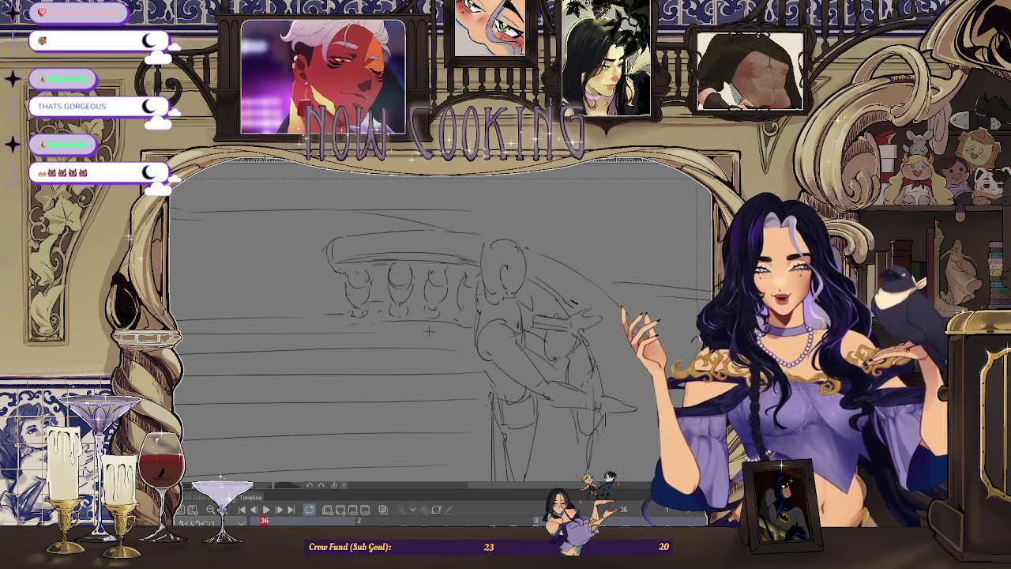
pyautogui.scroll(1, 427, 332)
pyautogui.press('h')
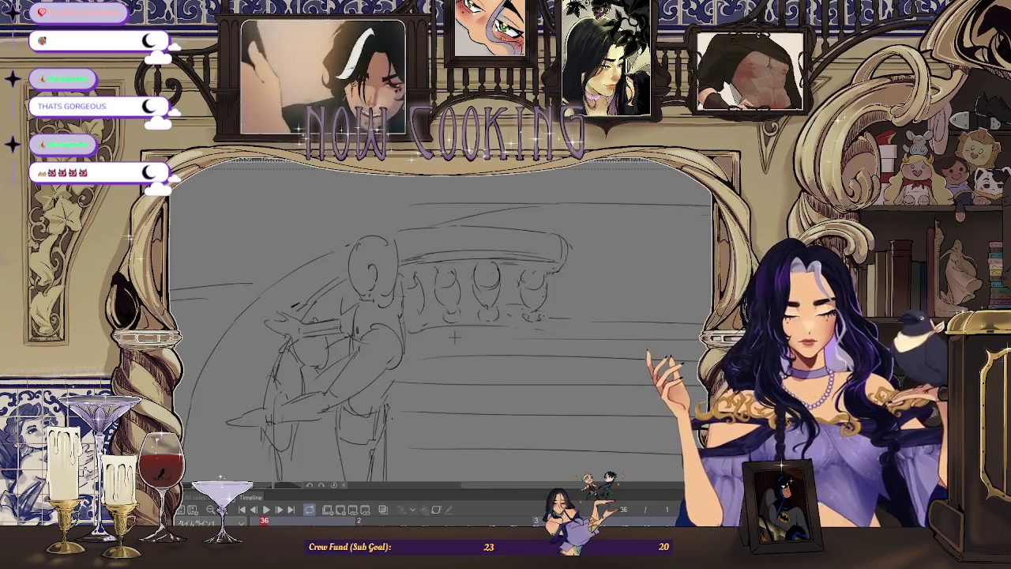
pyautogui.scroll(1, 474, 354)
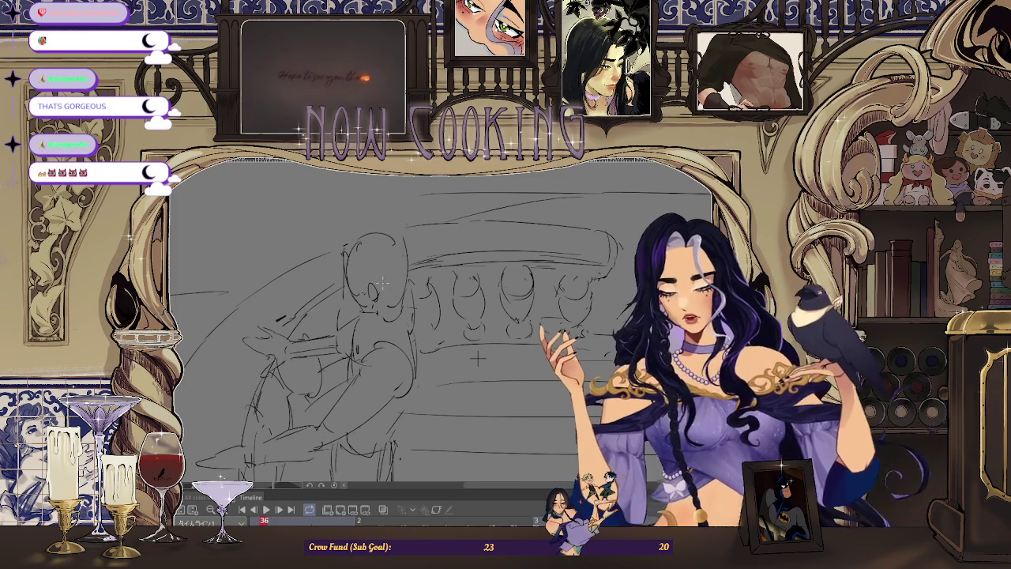
pyautogui.scroll(1, 387, 292)
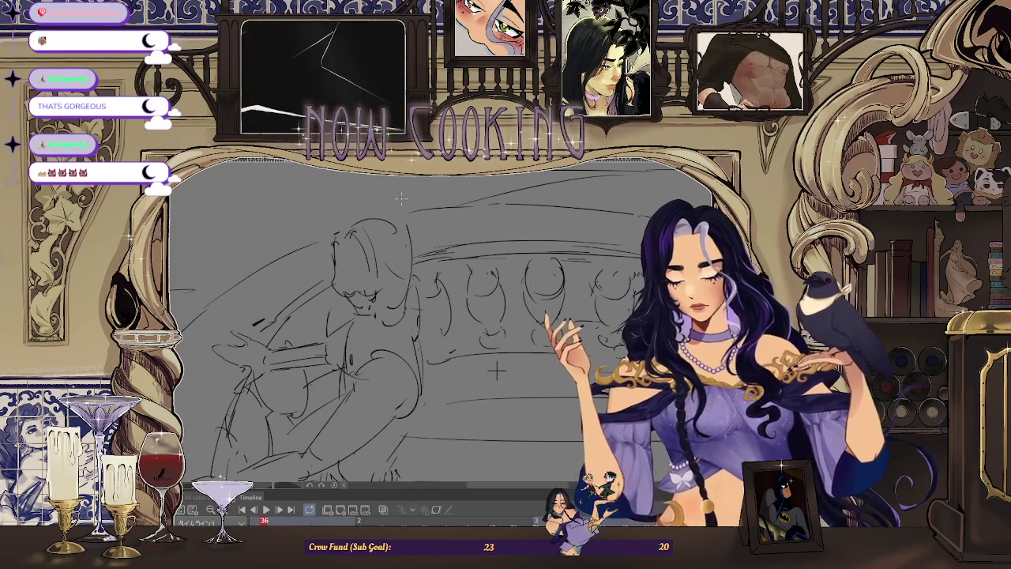
pyautogui.scroll(1, 502, 375)
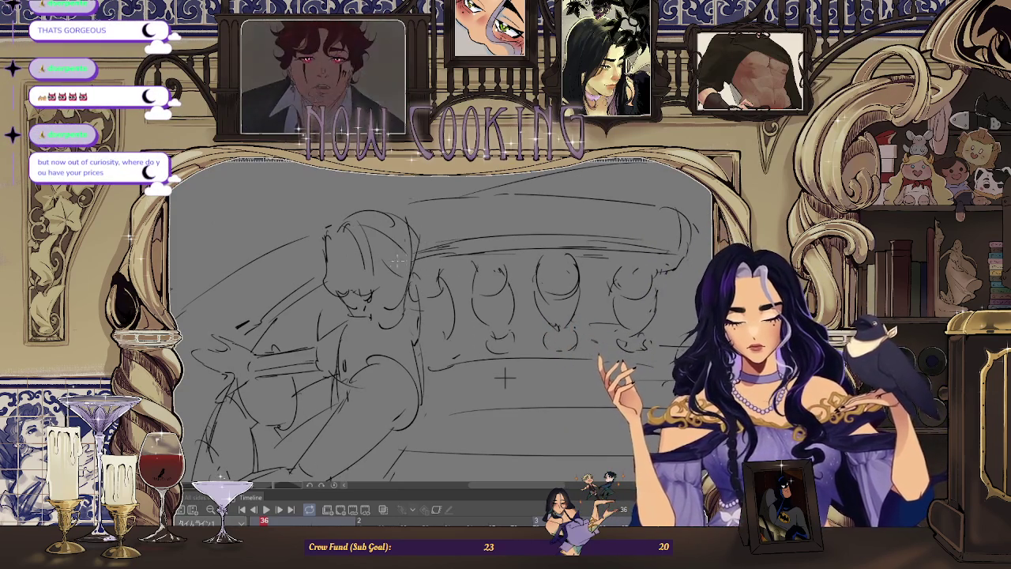
pyautogui.press('h')
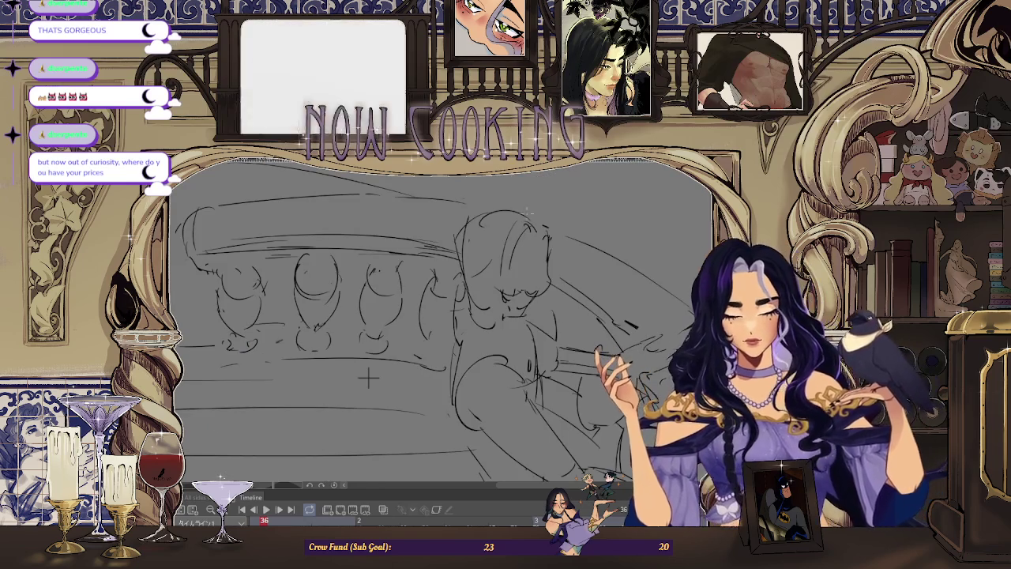
pyautogui.scroll(-3, 367, 379)
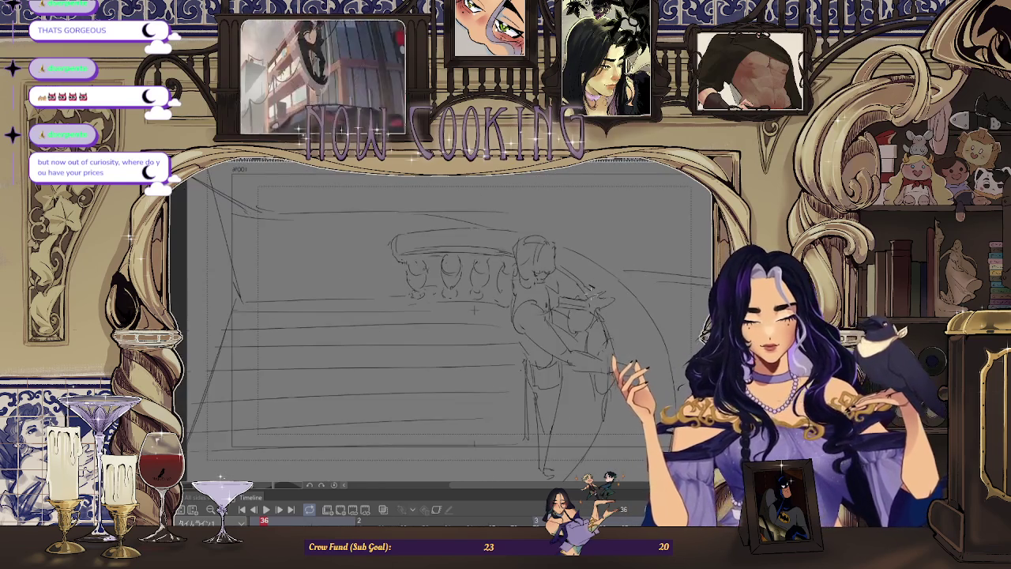
pyautogui.scroll(3, 376, 403)
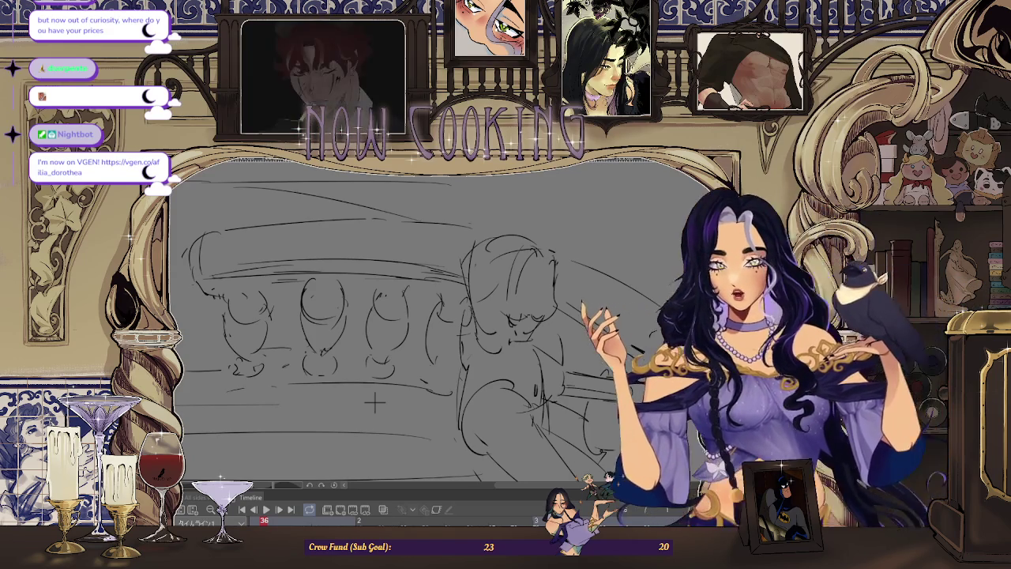
# Zoom the canvas, mirror the balcony sketch horizontally, and tilt the view to fit the panel.
pyautogui.scroll(-1, 375, 403)
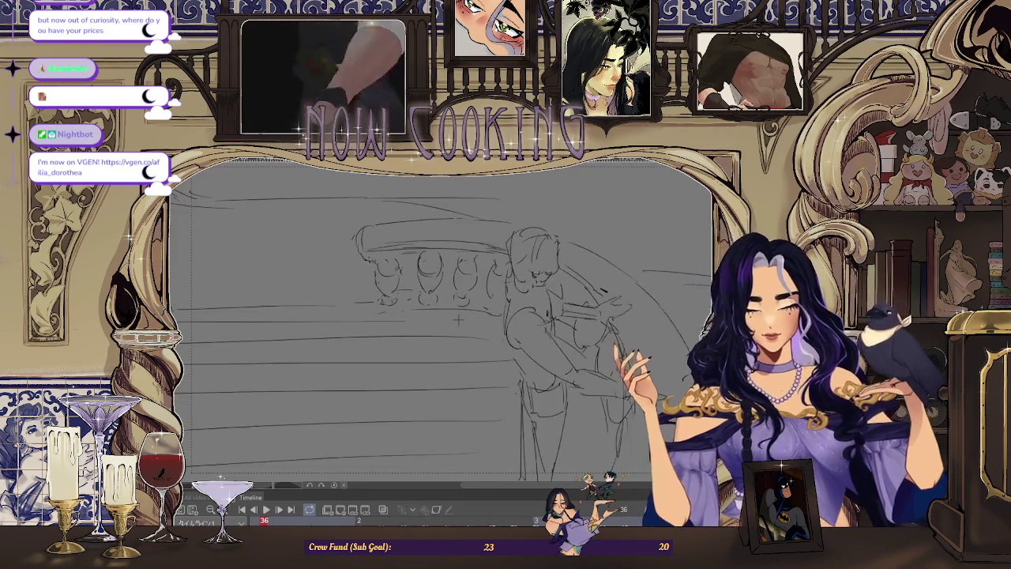
pyautogui.scroll(-1, 428, 364)
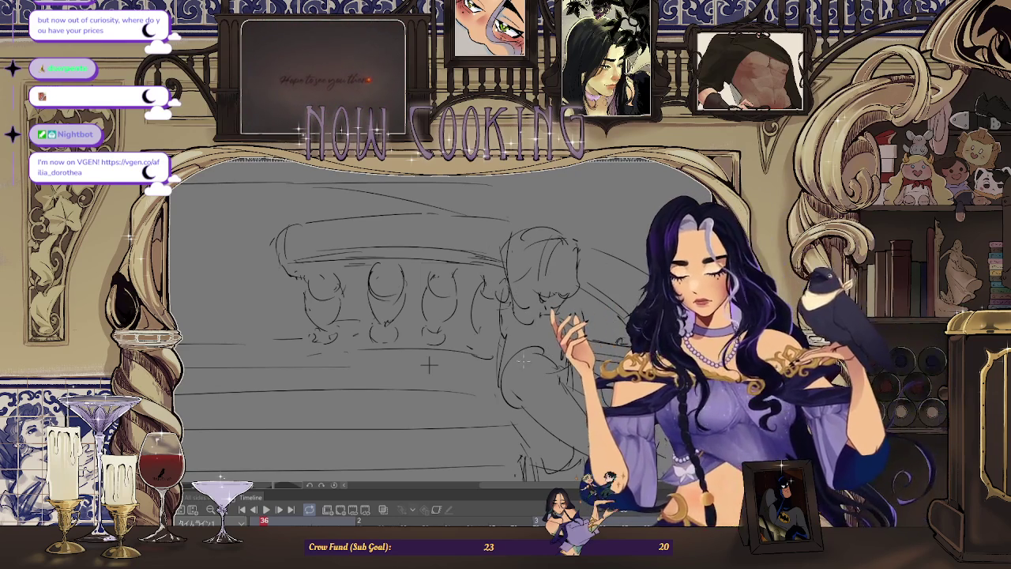
pyautogui.scroll(2, 416, 368)
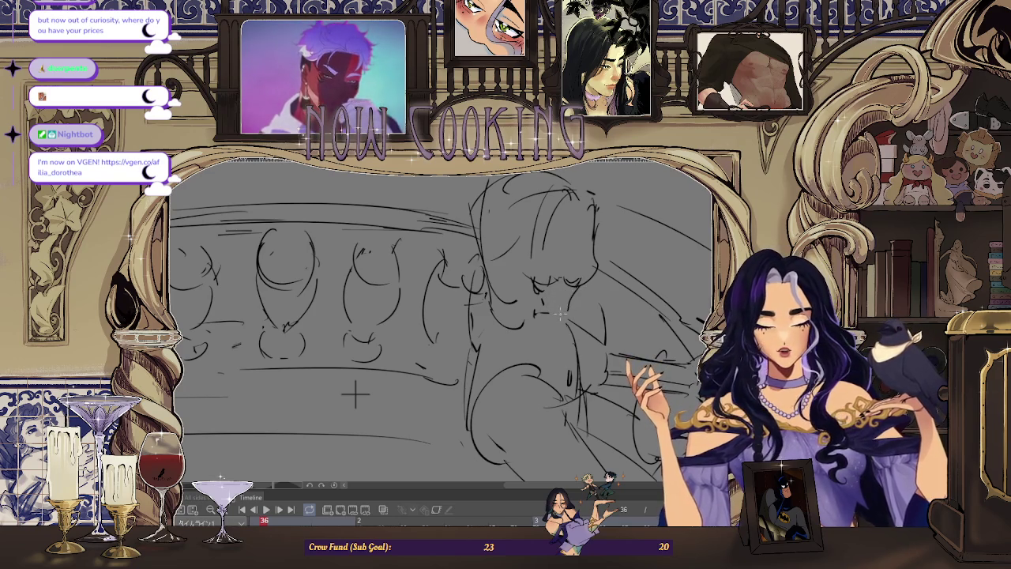
pyautogui.scroll(-2, 355, 394)
pyautogui.press('h')
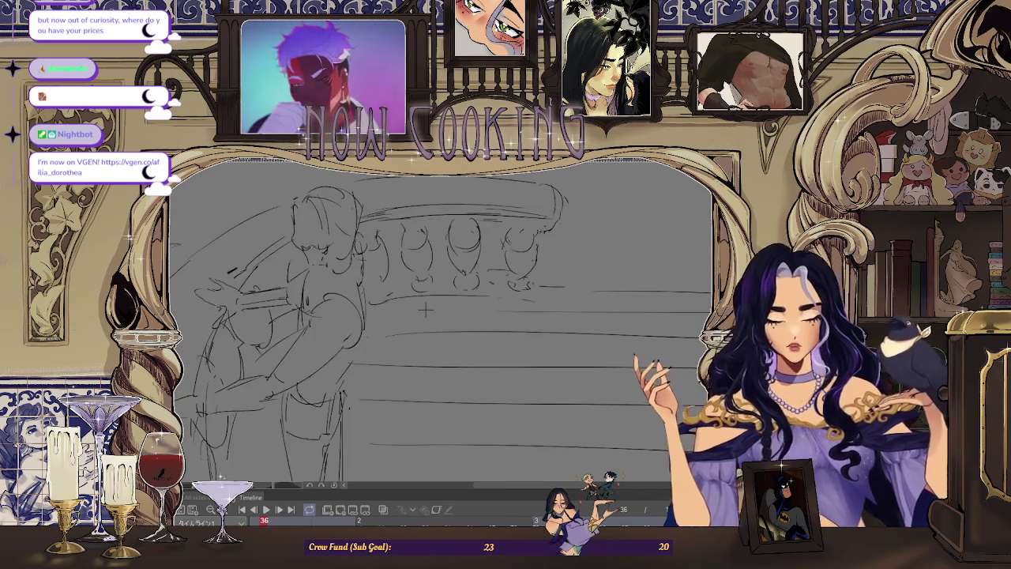
pyautogui.scroll(1, 454, 324)
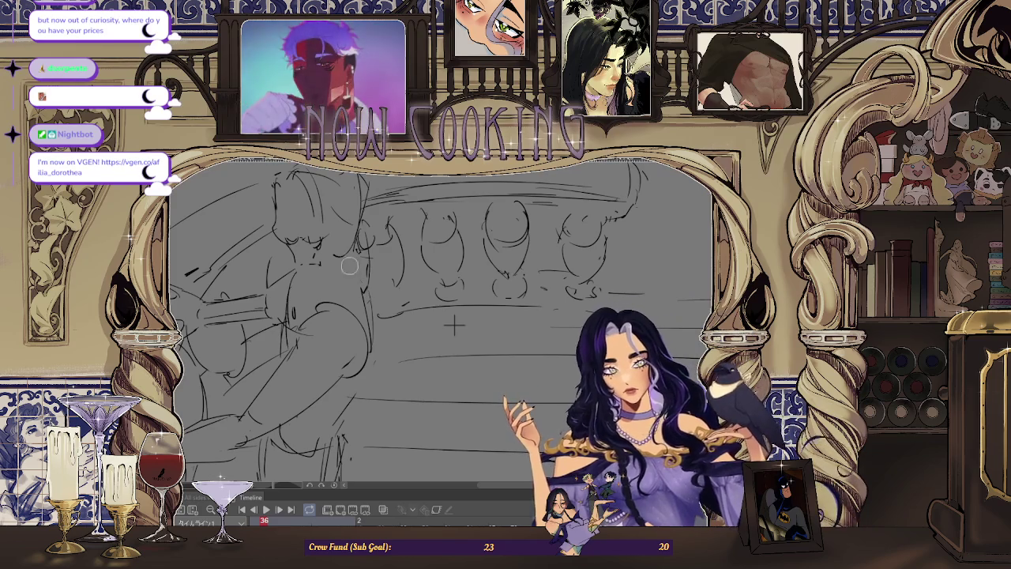
pyautogui.press('h')
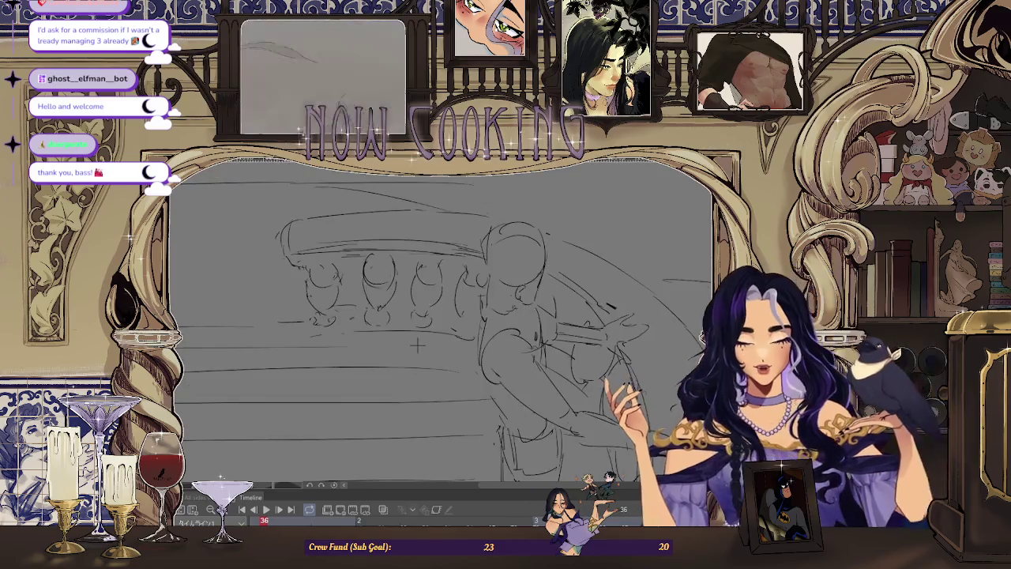
pyautogui.press('h')
pyautogui.moveTo(456, 345)
pyautogui.mouseDown()
pyautogui.moveTo(433, 346)
pyautogui.moveTo(430, 335)
pyautogui.mouseUp()
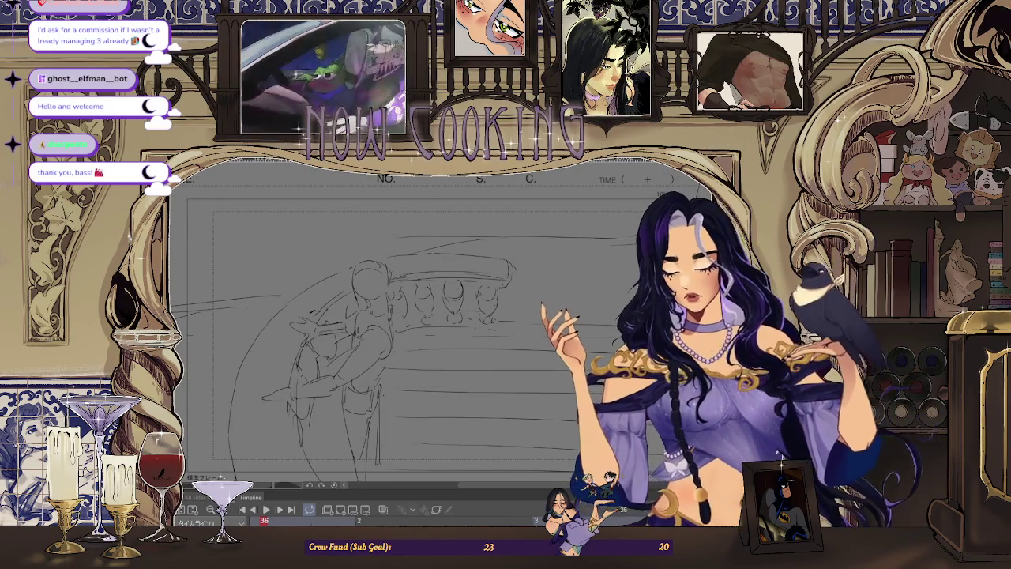
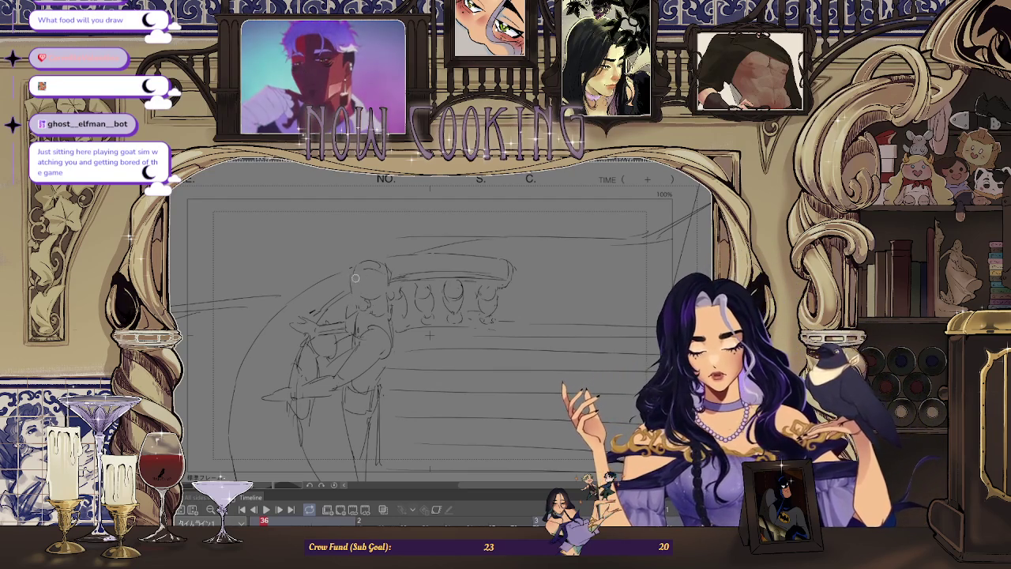
# Zoom out to the full layout frame, flip the view horizontally, then zoom in on the mirrored figure.
pyautogui.scroll(1, 430, 335)
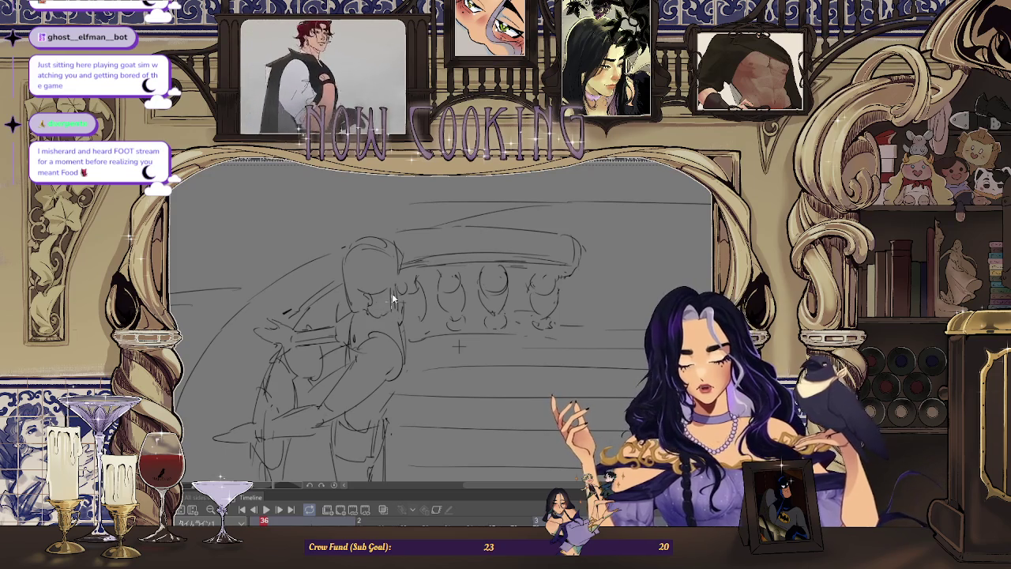
pyautogui.hotkey('ctrl', '-')
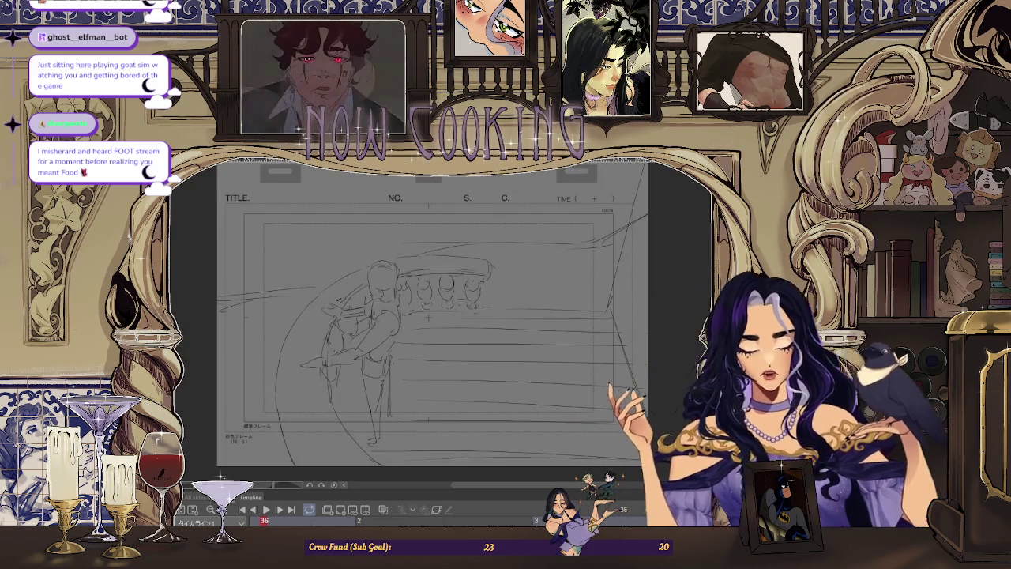
pyautogui.press('h')
pyautogui.hotkey('ctrl', '+')
pyautogui.hotkey('ctrl', '+')
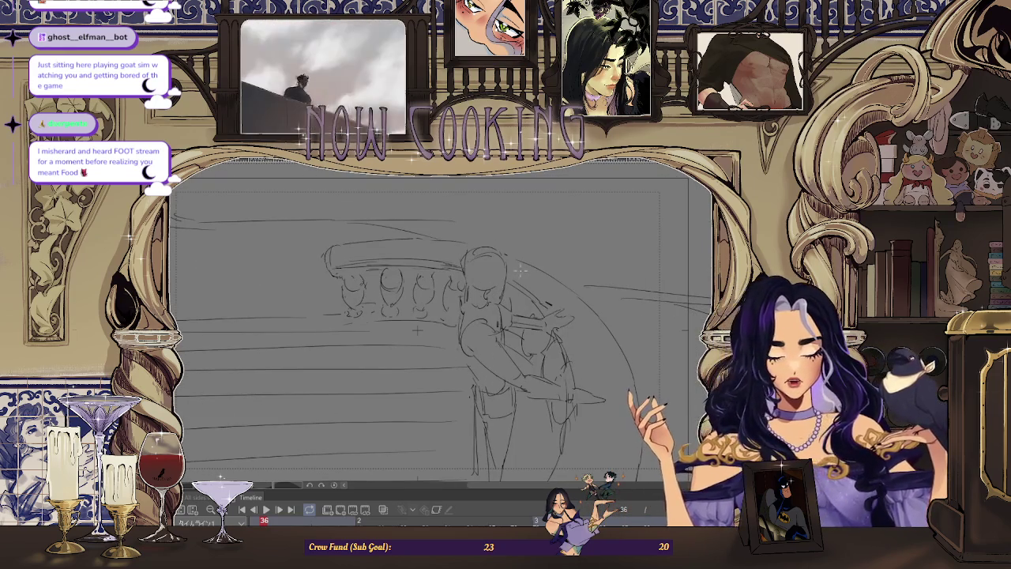
pyautogui.hotkey('ctrl', '+')
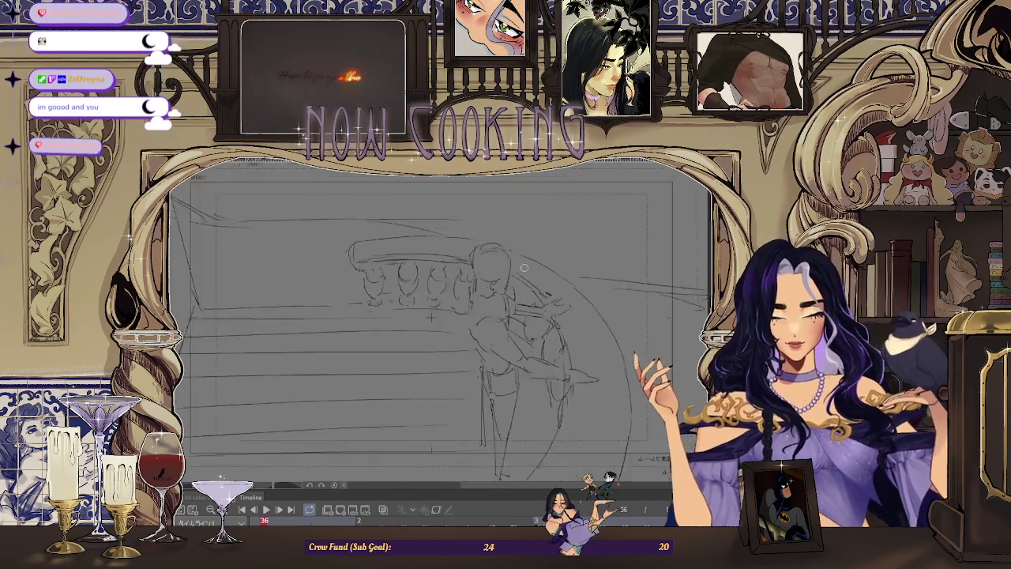
# Unflip the canvas view, then zoom and pan over the figure and balcony.
pyautogui.scroll(-2, 470, 302)
pyautogui.press('h')
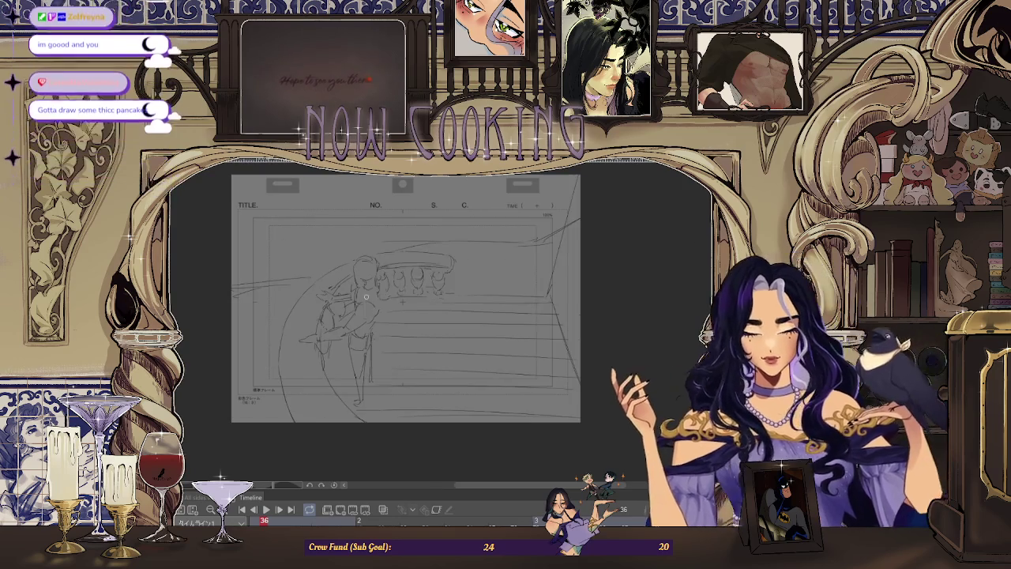
pyautogui.scroll(2, 365, 298)
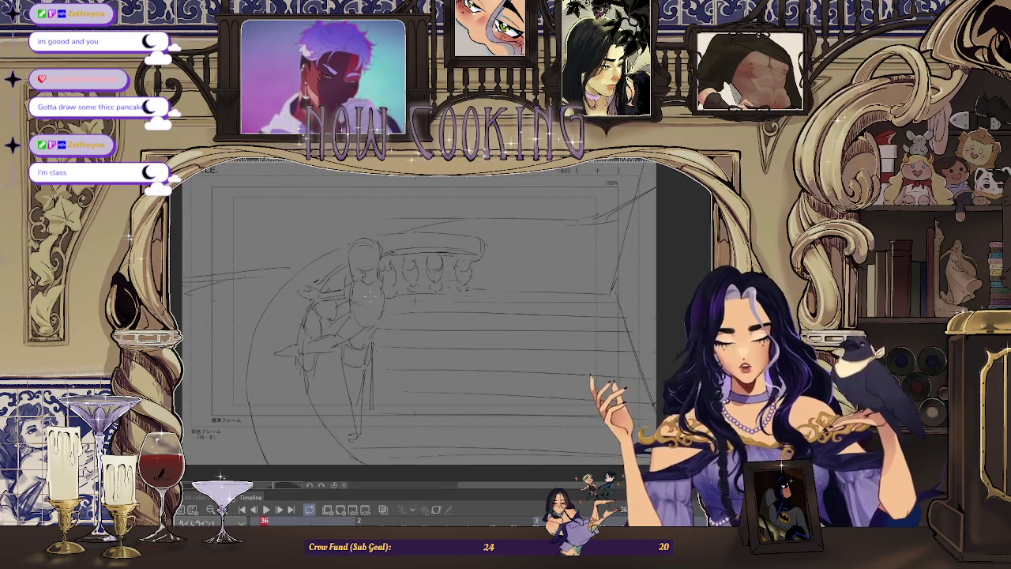
pyautogui.scroll(3, 369, 295)
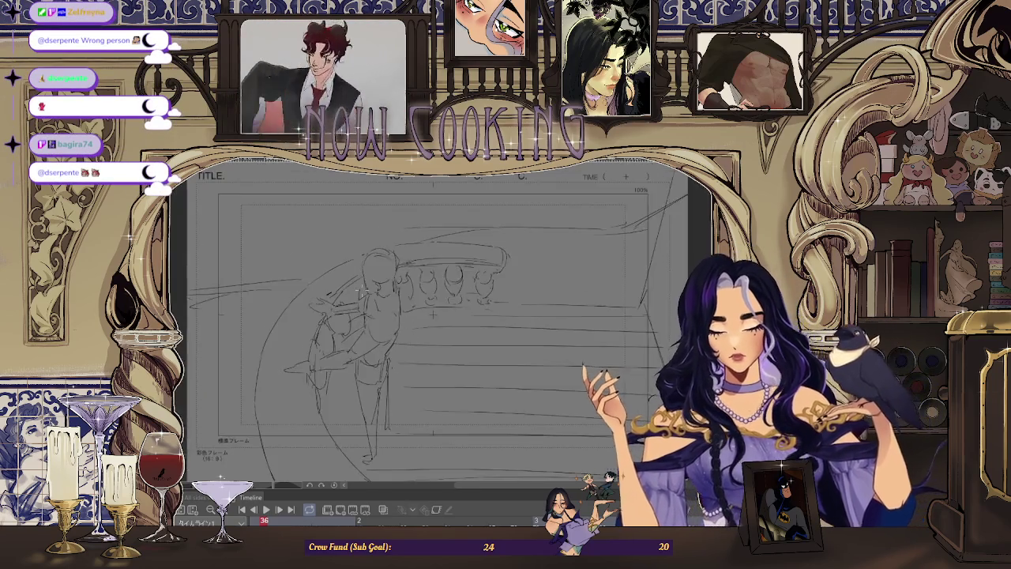
pyautogui.moveTo(445, 301); pyautogui.dragTo(475, 324)
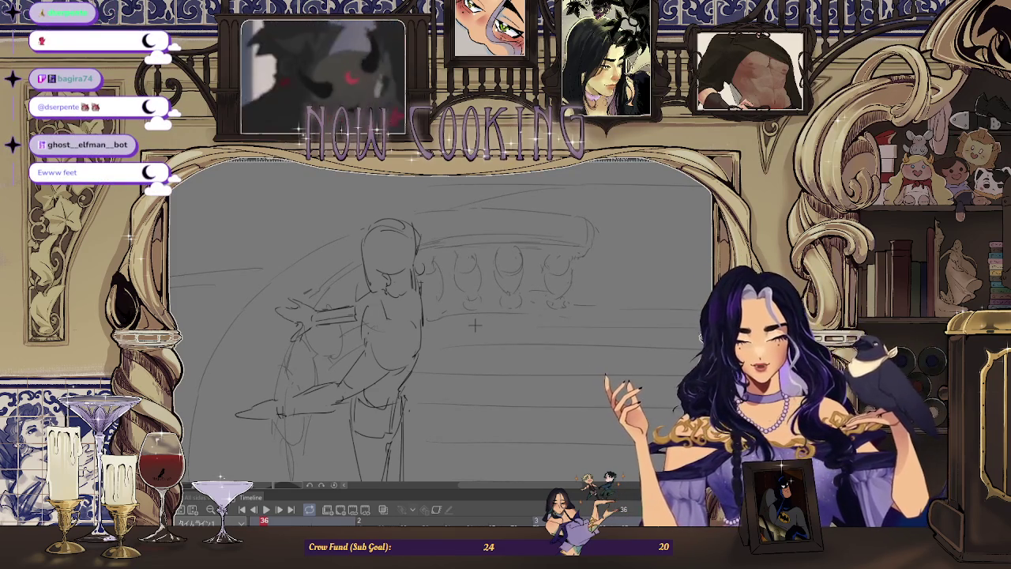
pyautogui.scroll(-2, 454, 331)
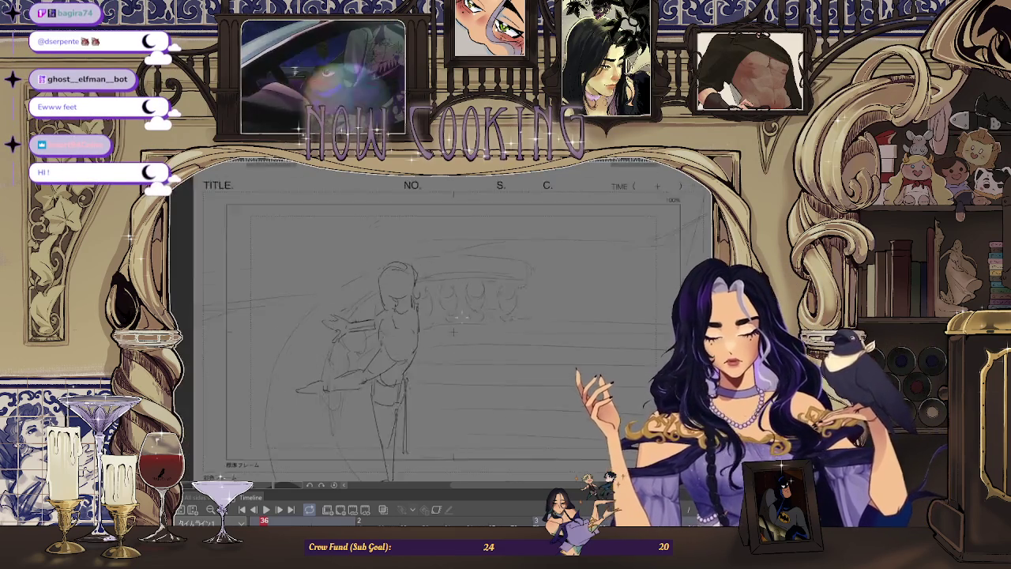
# Mirror the sketch horizontally and zoom in and out to recheck the figure's pose.
pyautogui.scroll(2, 454, 330)
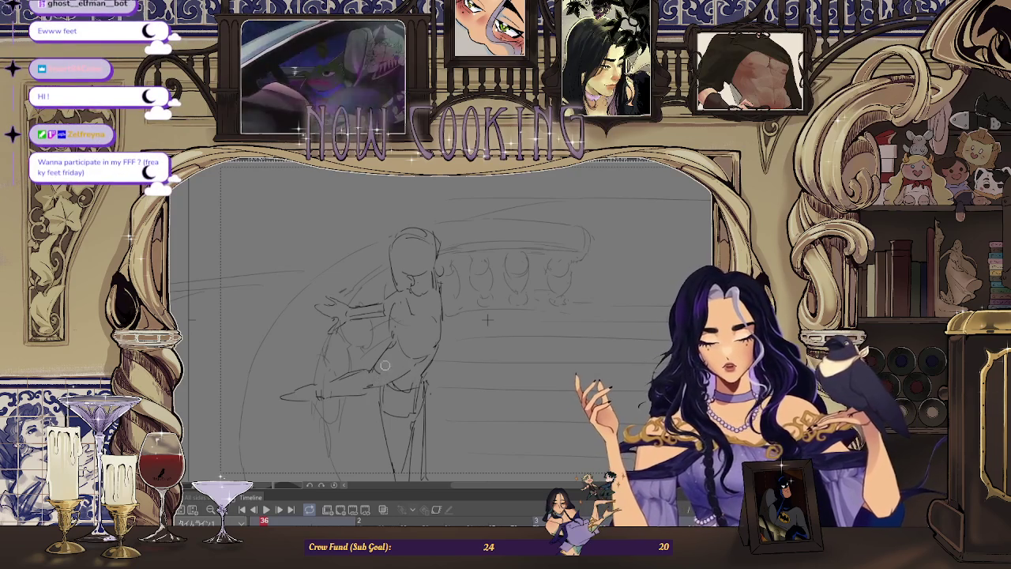
pyautogui.scroll(-2, 487, 319)
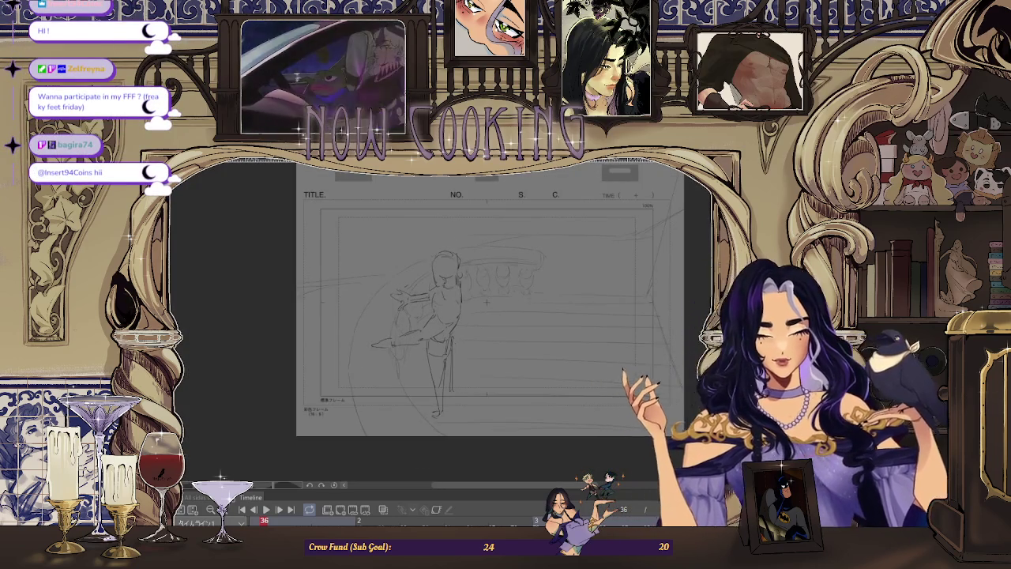
pyautogui.press('h')
pyautogui.scroll(2, 364, 301)
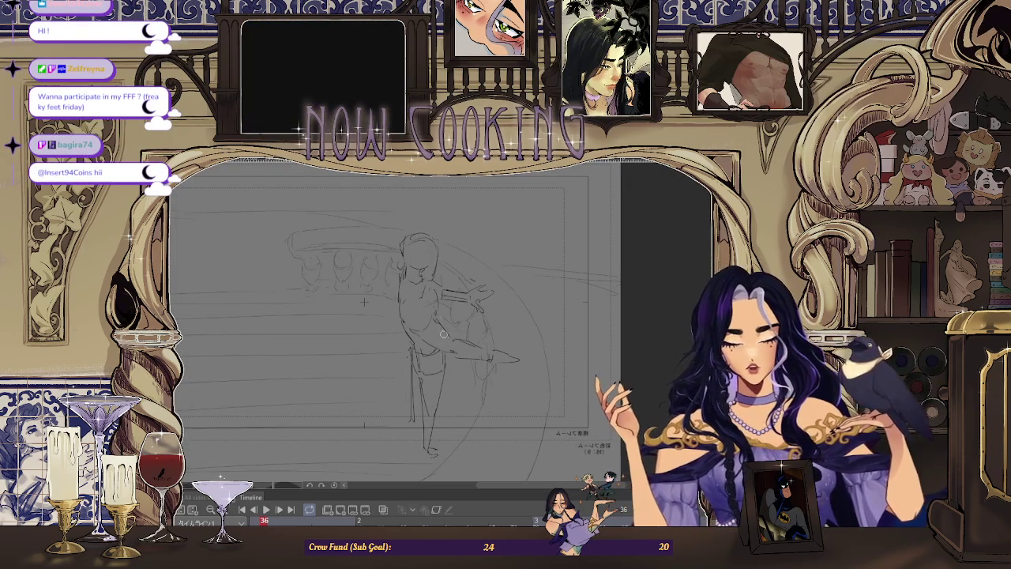
pyautogui.scroll(-2, 477, 327)
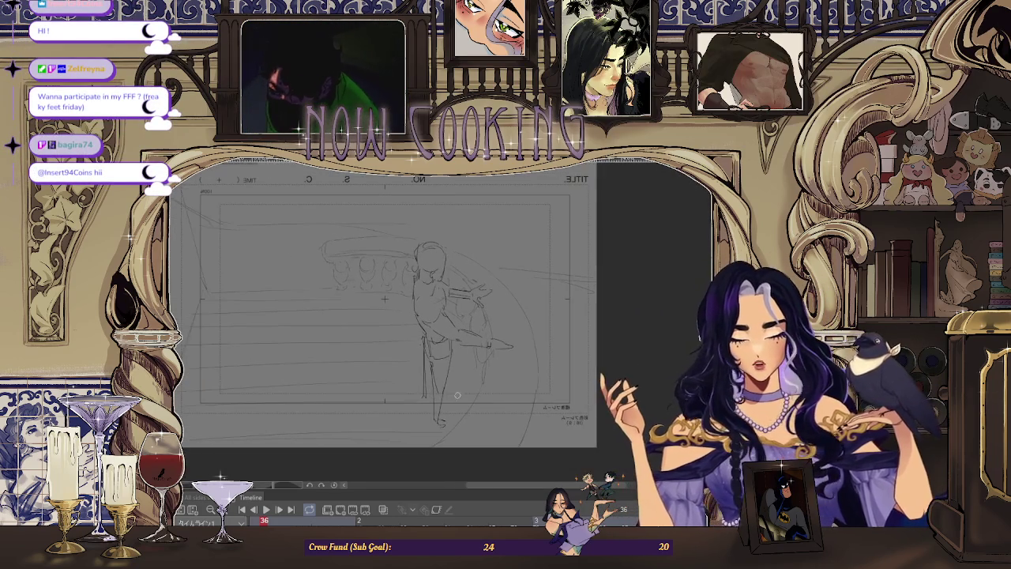
pyautogui.scroll(2, 385, 297)
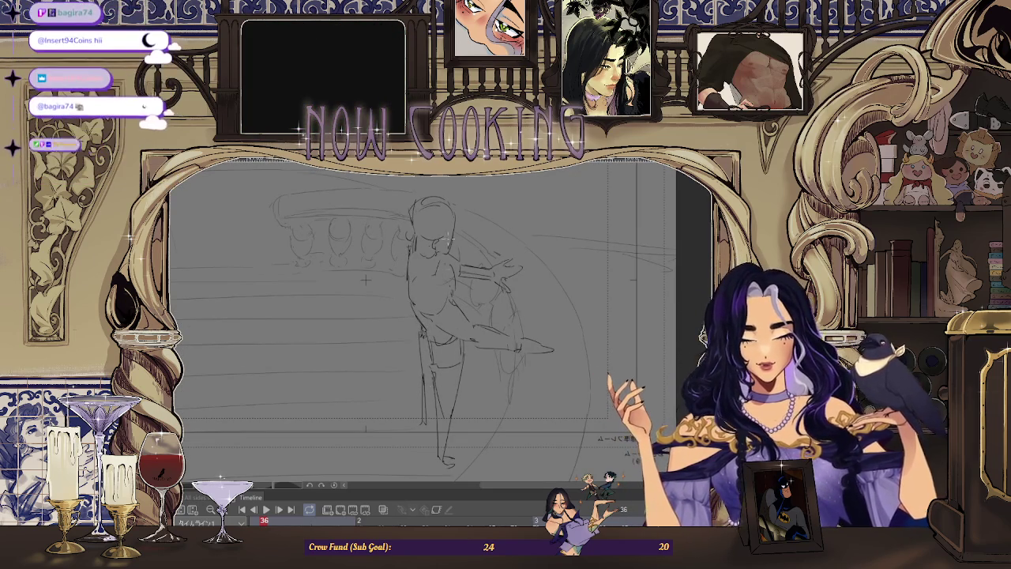
pyautogui.scroll(-2, 423, 367)
# Flip the view back to normal and pan across the sketch.
pyautogui.press('h')
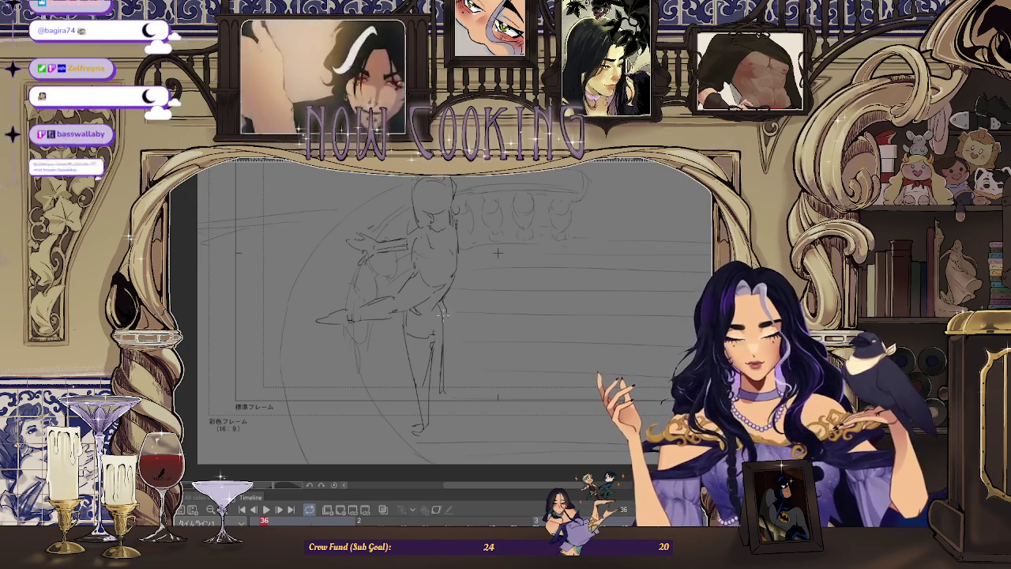
pyautogui.scroll(-1, 497, 253)
pyautogui.scroll(-1, 493, 258)
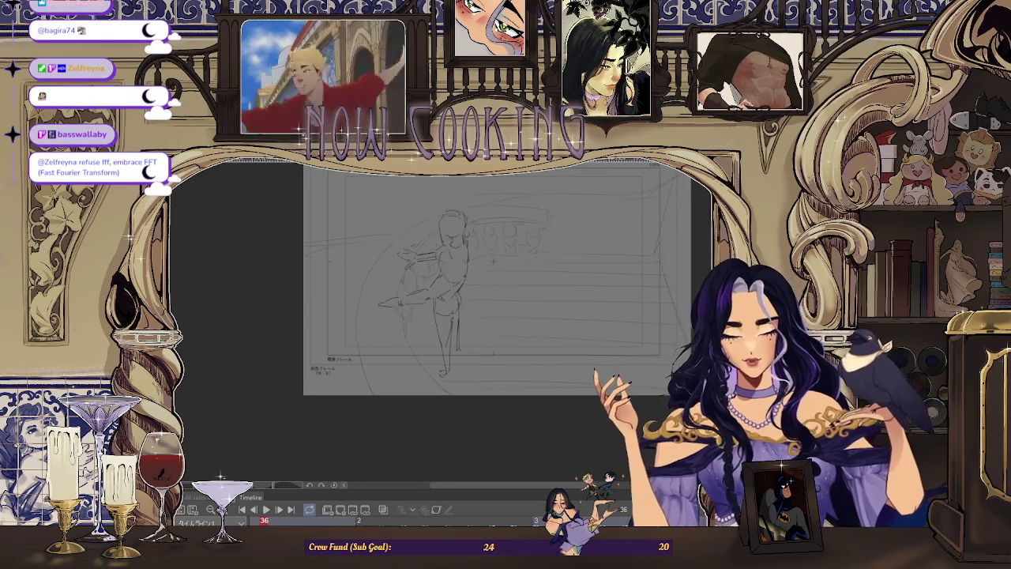
pyautogui.moveTo(492, 261); pyautogui.dragTo(370, 260)
pyautogui.scroll(2, 354, 243)
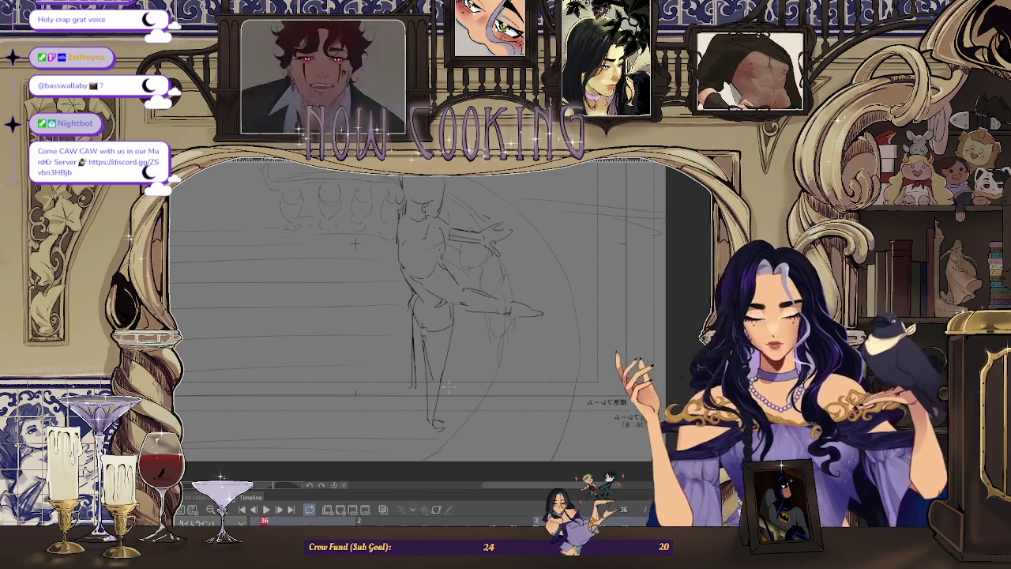
# Fit the whole page on screen, unflip the sketch, and enlarge the view slightly.
pyautogui.hotkey('ctrl', '0')
pyautogui.press('h')
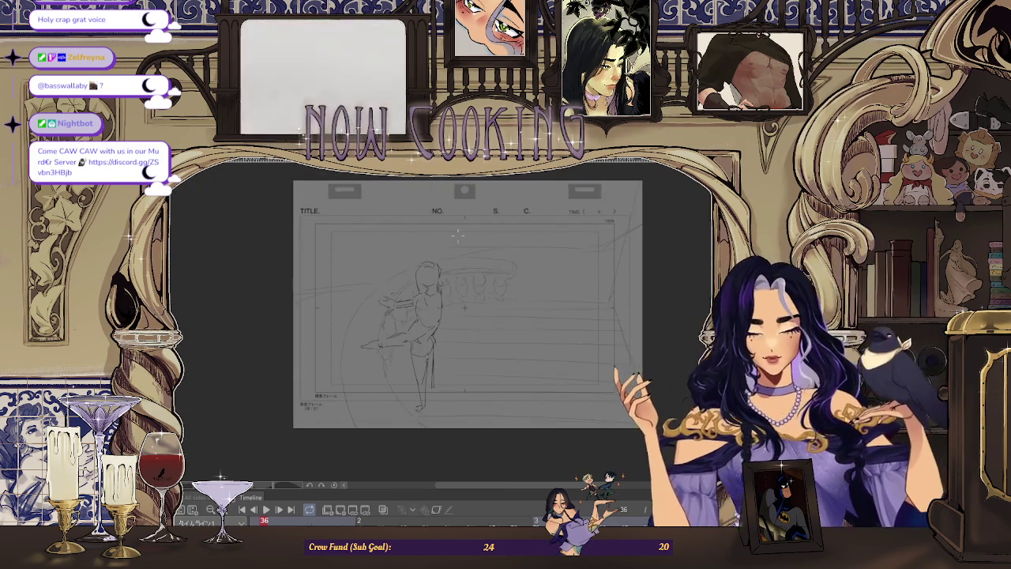
pyautogui.hotkey('ctrl', '+')
pyautogui.hotkey('ctrl', '+')
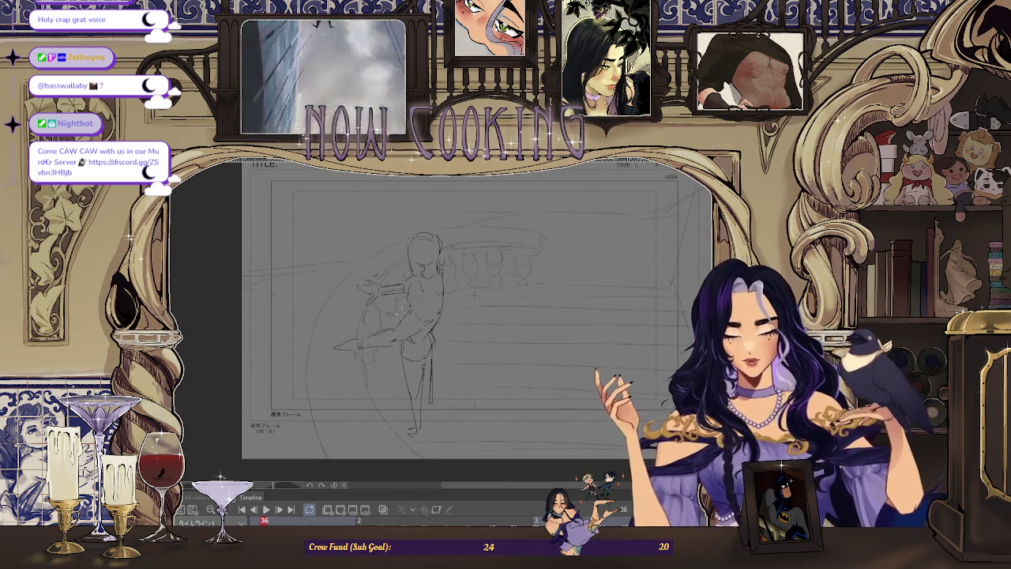
pyautogui.hotkey('ctrl', '+')
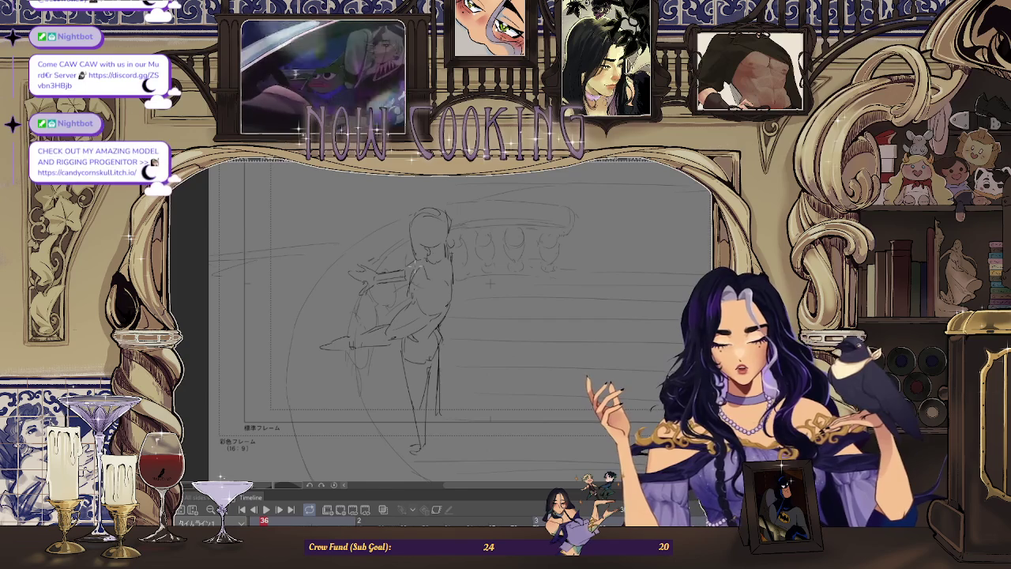
# Mirror the sketch once more to compare proportions, unflip it, and zoom in close on the figure.
pyautogui.scroll(-2, 473, 264)
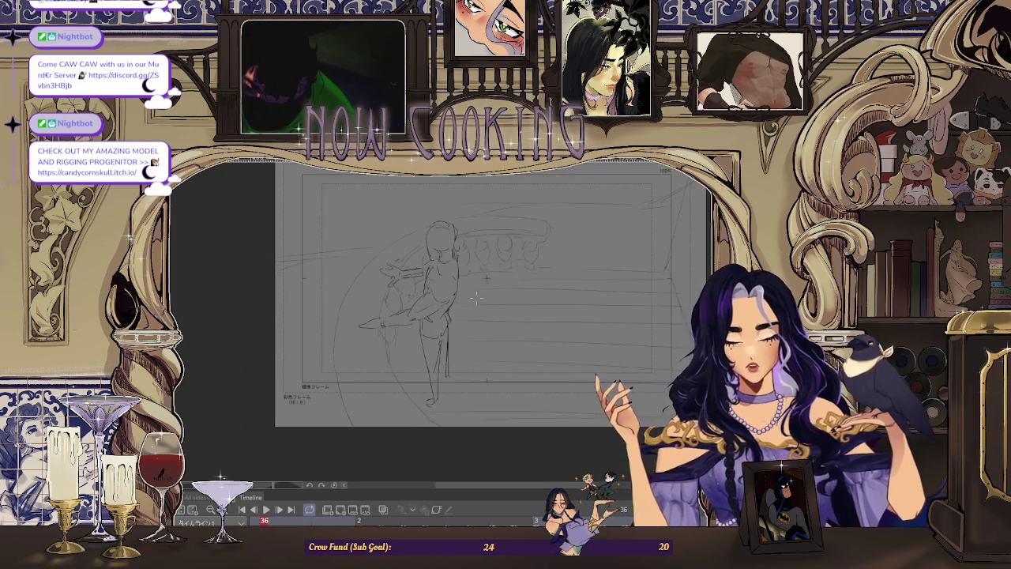
pyautogui.press('h')
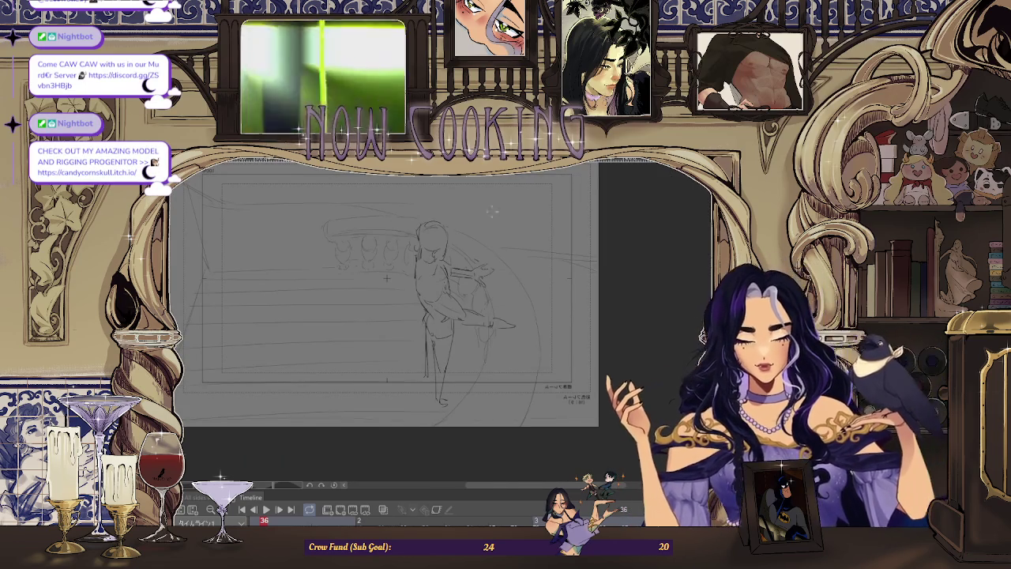
pyautogui.scroll(1, 388, 277)
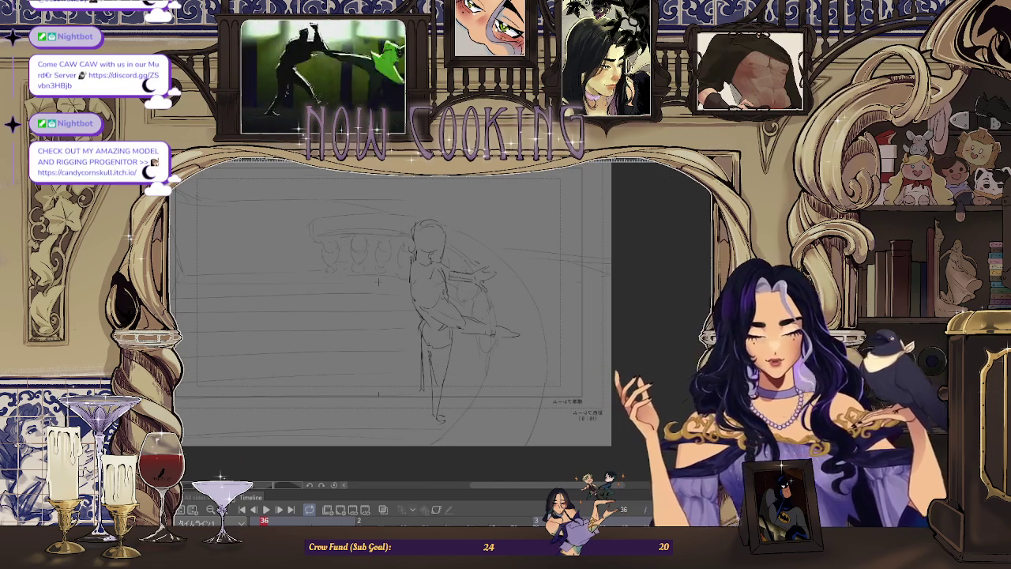
pyautogui.press('h')
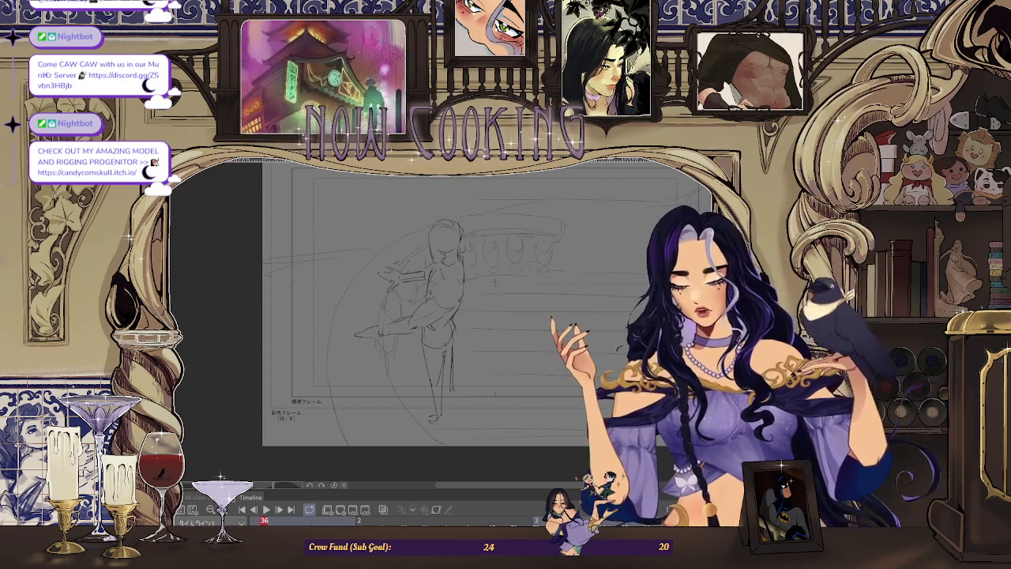
pyautogui.hotkey('ctrl', '+')
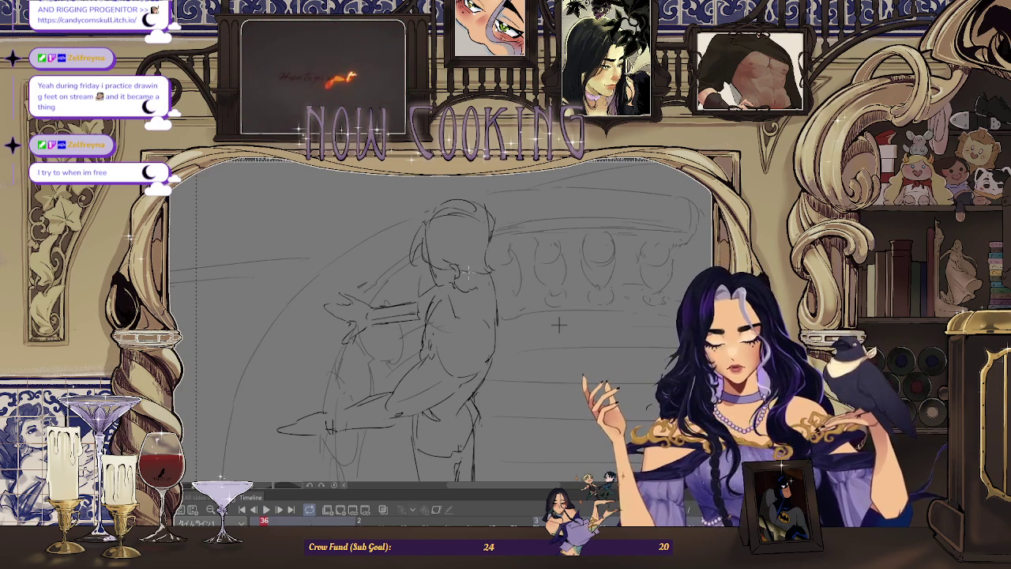
# Mirror the canvas view, toggle the flip twice more, and fit the whole layout frame on screen.
pyautogui.scroll(-2, 559, 324)
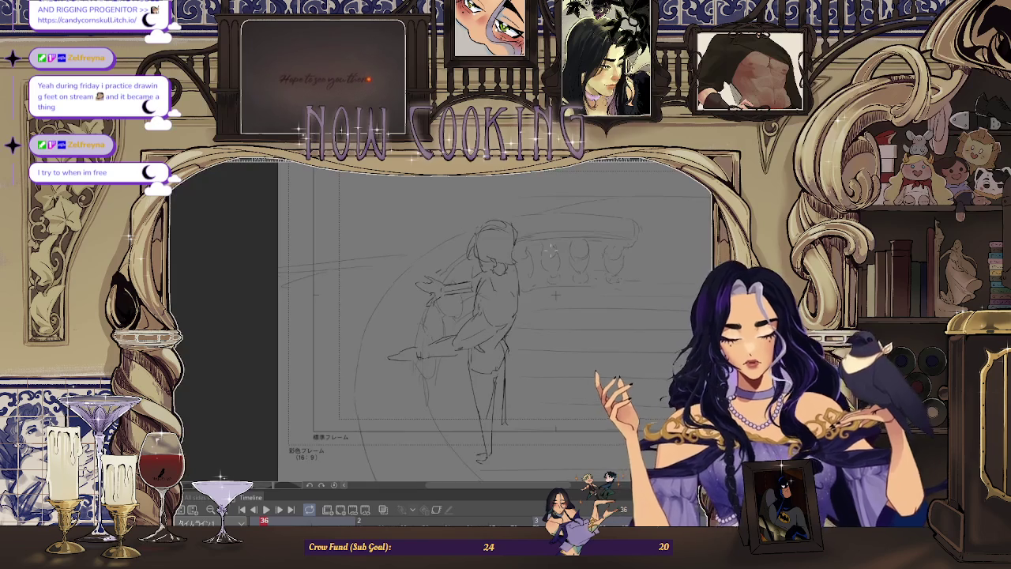
pyautogui.press('h')
pyautogui.scroll(2, 316, 294)
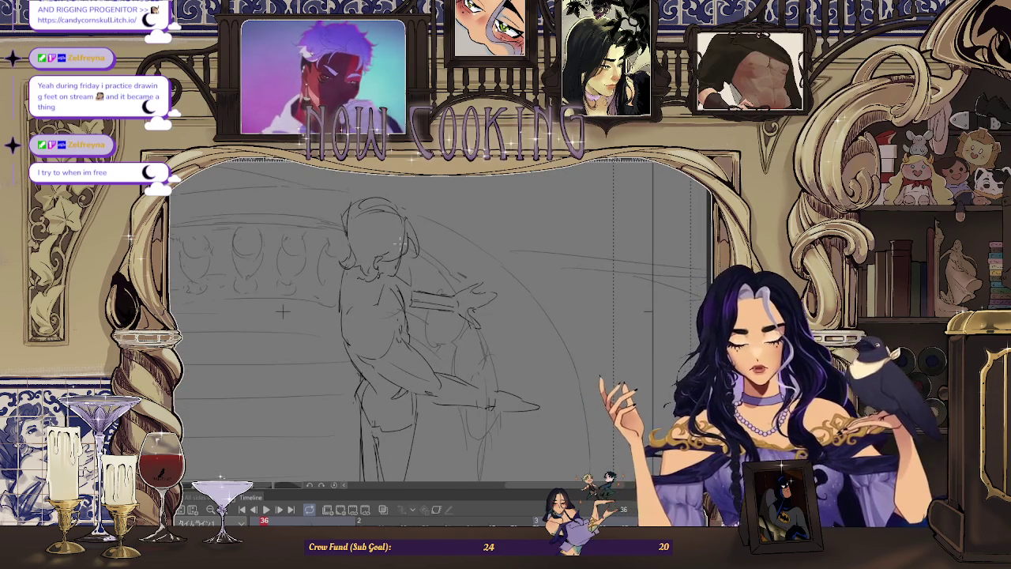
pyautogui.scroll(-2, 474, 237)
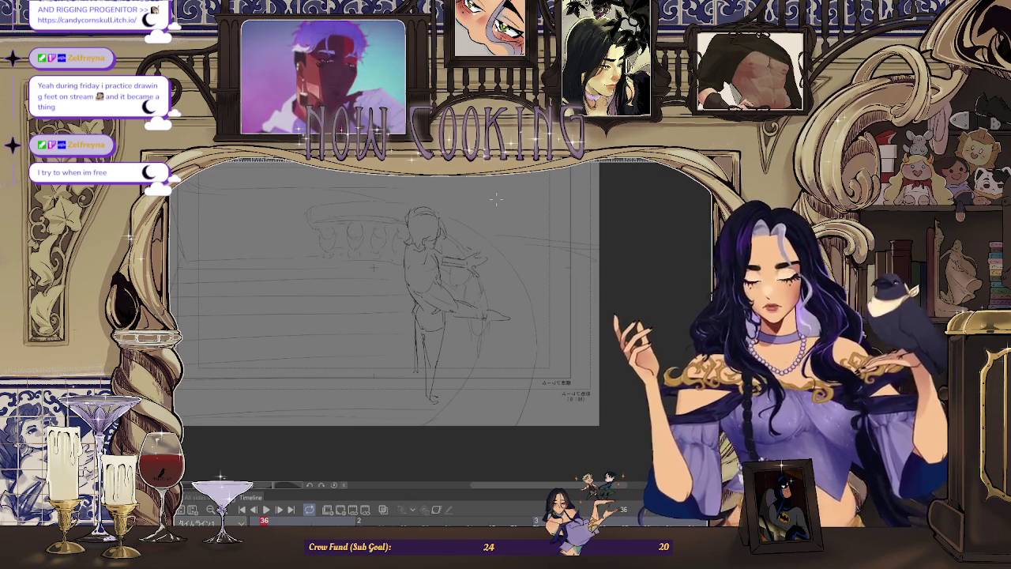
pyautogui.scroll(2, 423, 220)
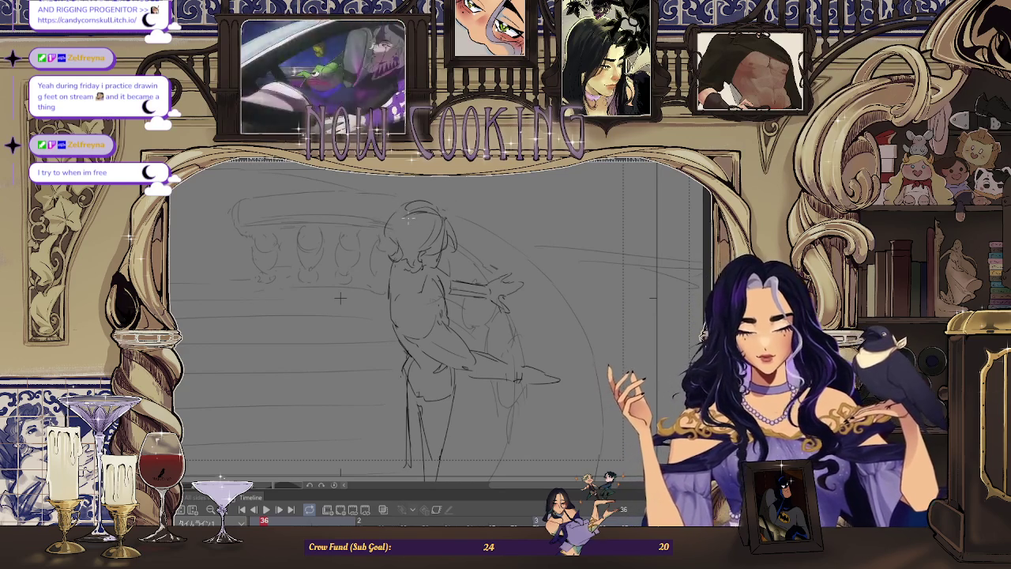
pyautogui.press('h')
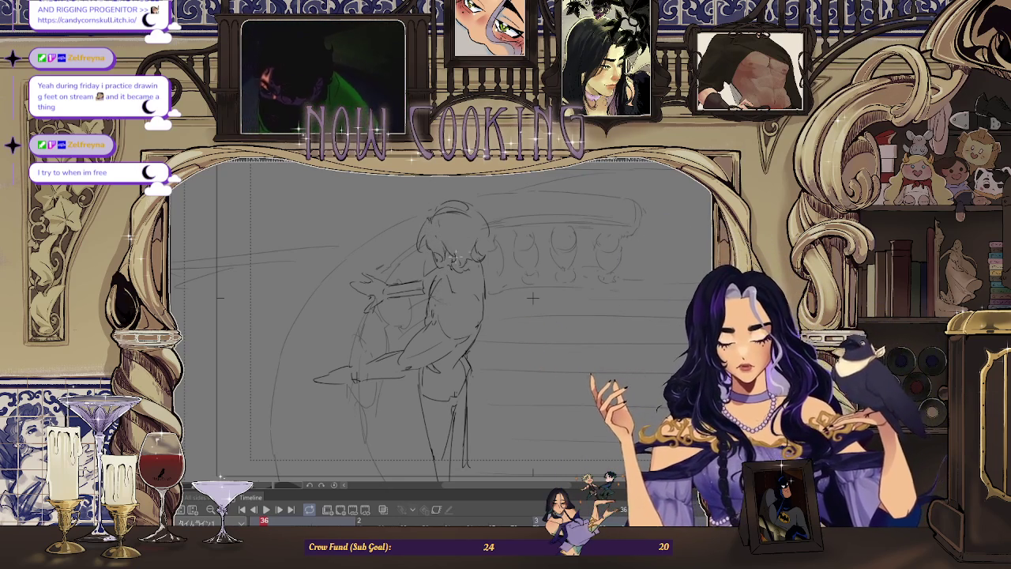
pyautogui.press('h')
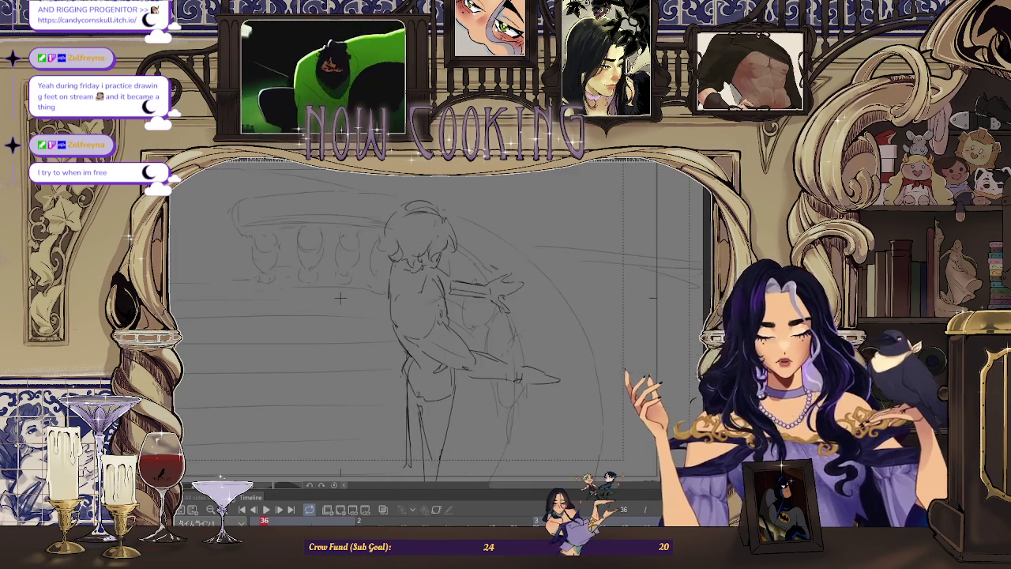
pyautogui.hotkey('ctrl', '0')
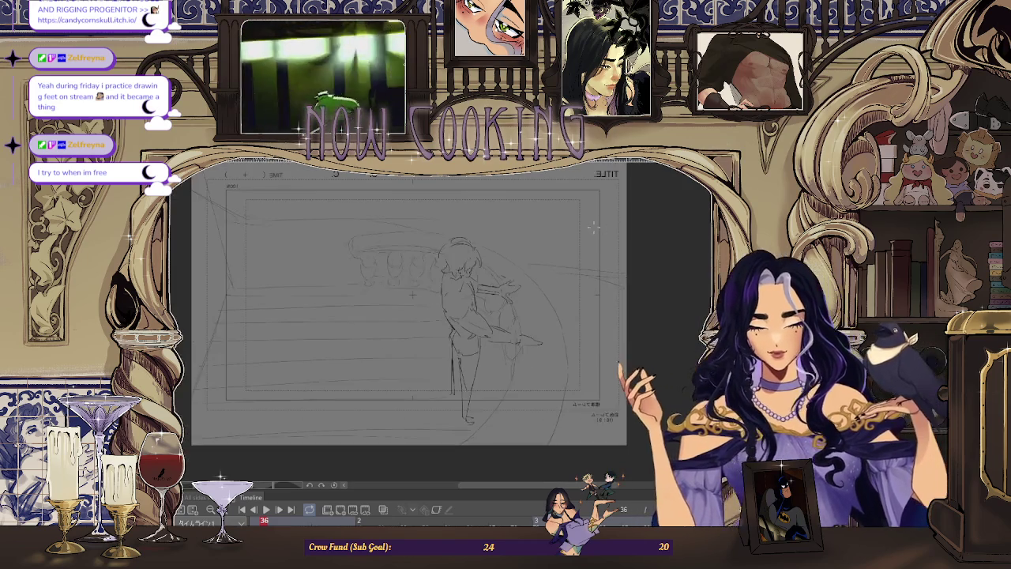
# Unmirror the canvas to its original orientation and nudge the view sideways over the figure.
pyautogui.scroll(2, 484, 204)
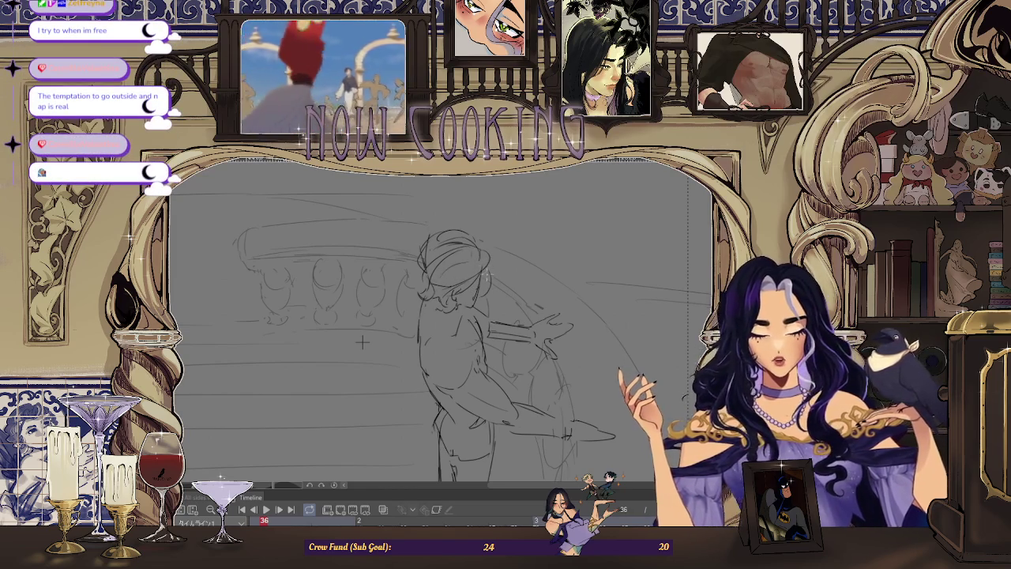
pyautogui.scroll(-2, 454, 276)
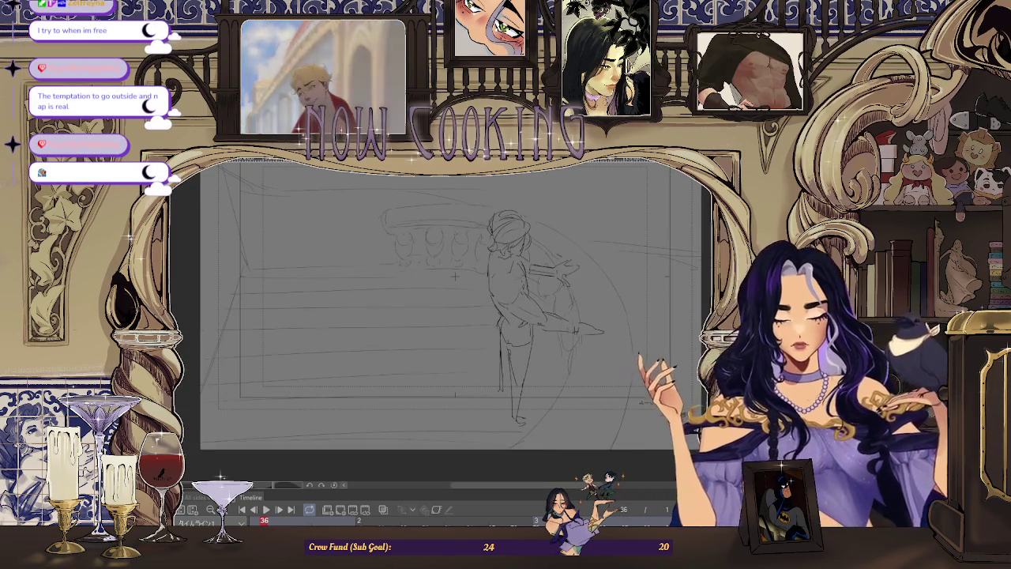
pyautogui.press('h')
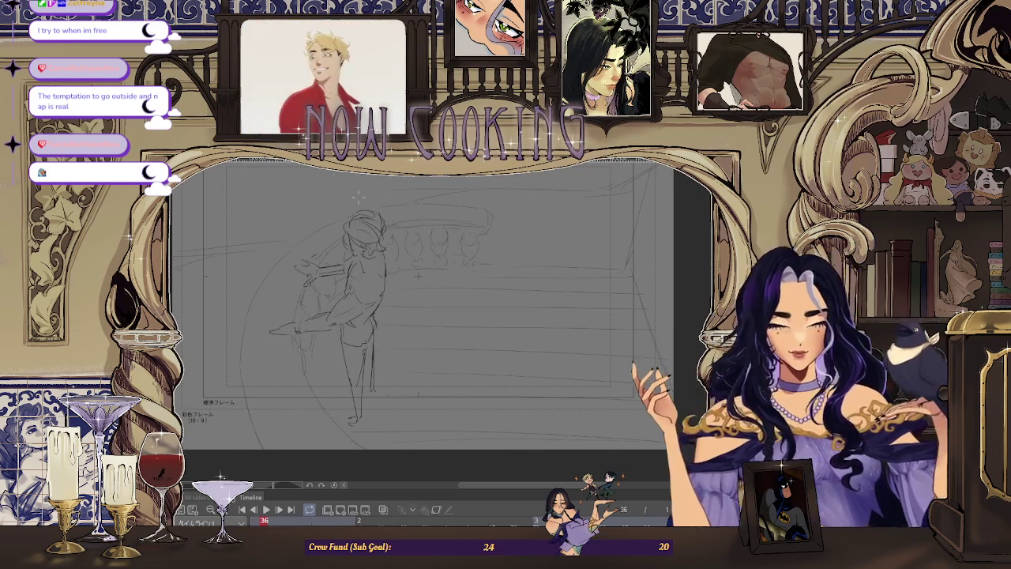
pyautogui.scroll(3, 542, 335)
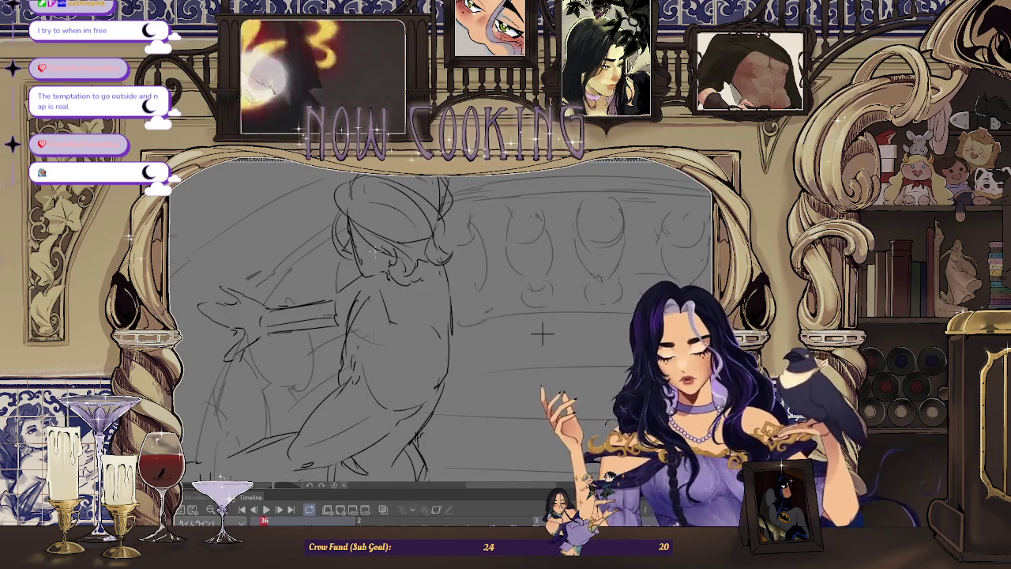
pyautogui.moveTo(542, 335); pyautogui.dragTo(578, 341)
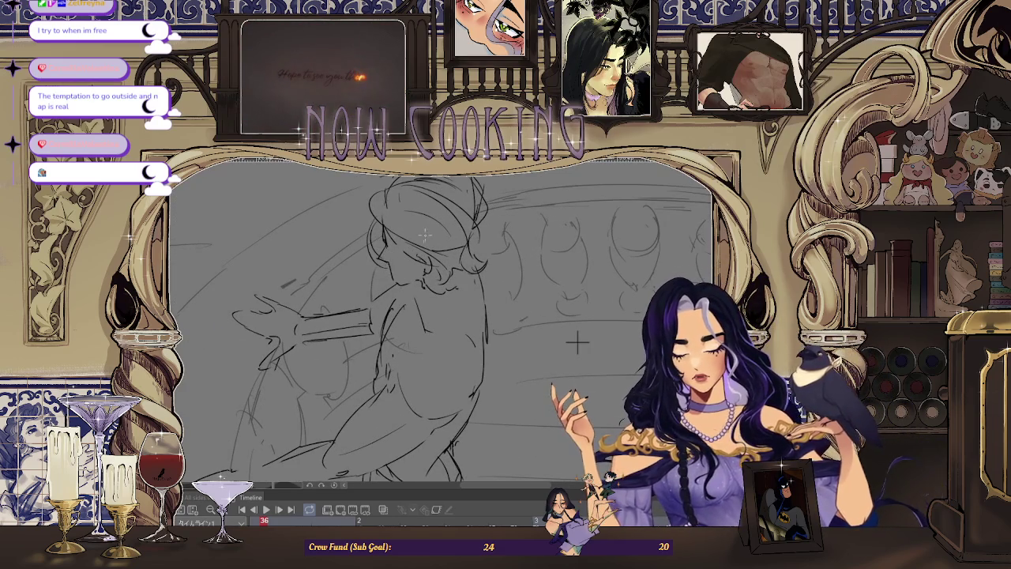
pyautogui.scroll(-3, 577, 341)
pyautogui.scroll(-2, 578, 341)
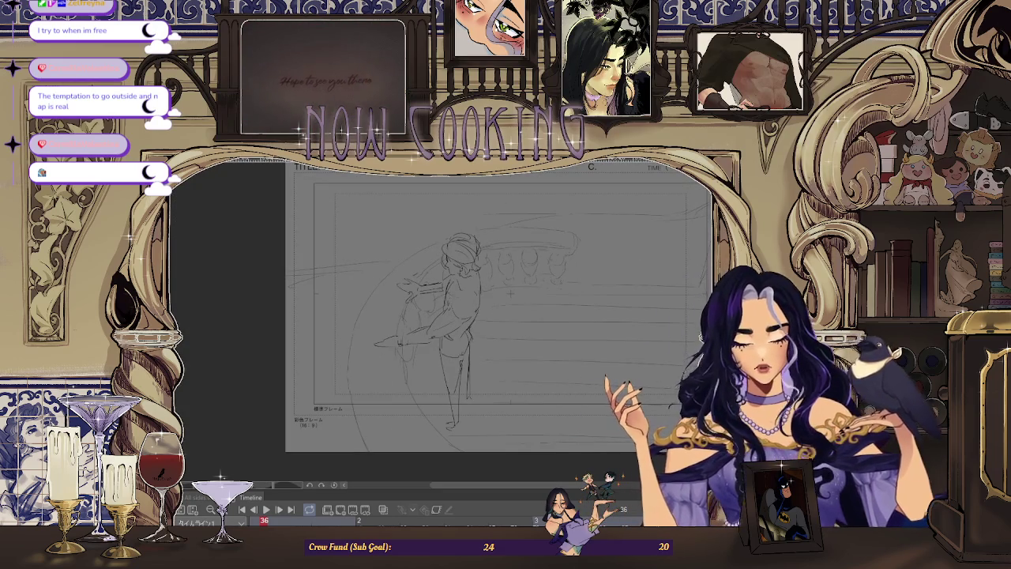
pyautogui.scroll(-1, 362, 293)
pyautogui.scroll(3, 362, 293)
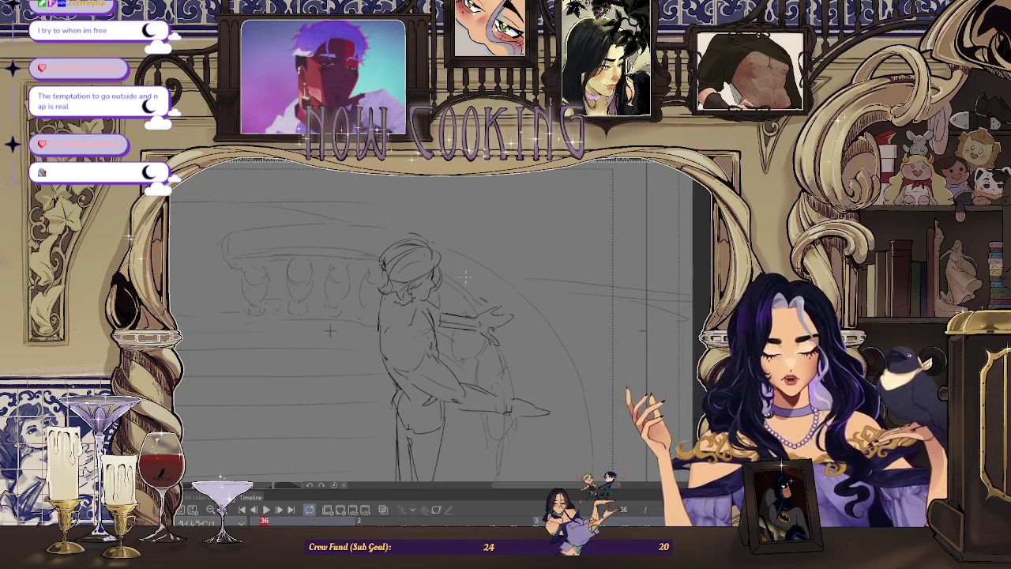
pyautogui.scroll(-2, 470, 276)
pyautogui.scroll(2, 289, 348)
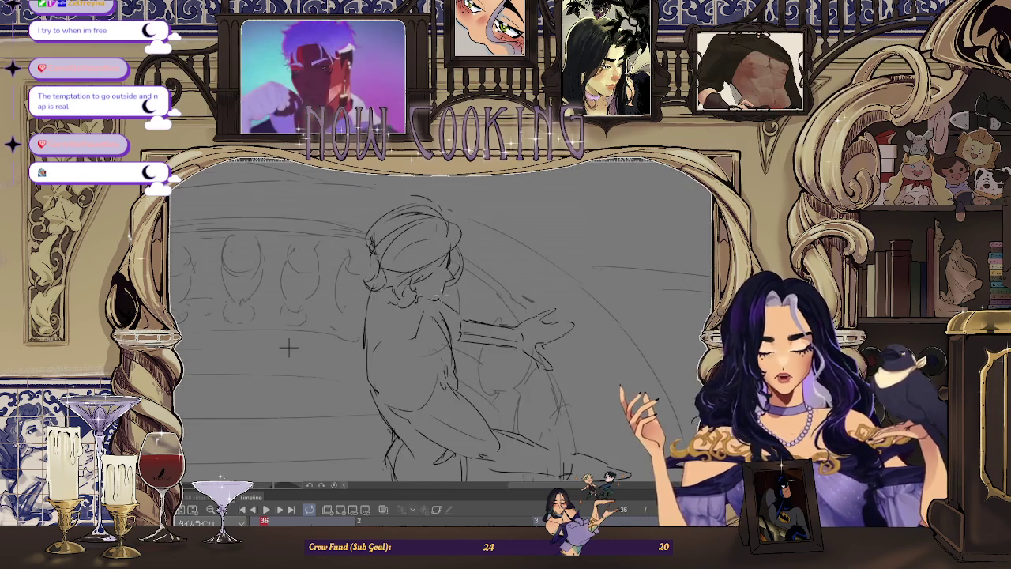
pyautogui.scroll(-2, 288, 347)
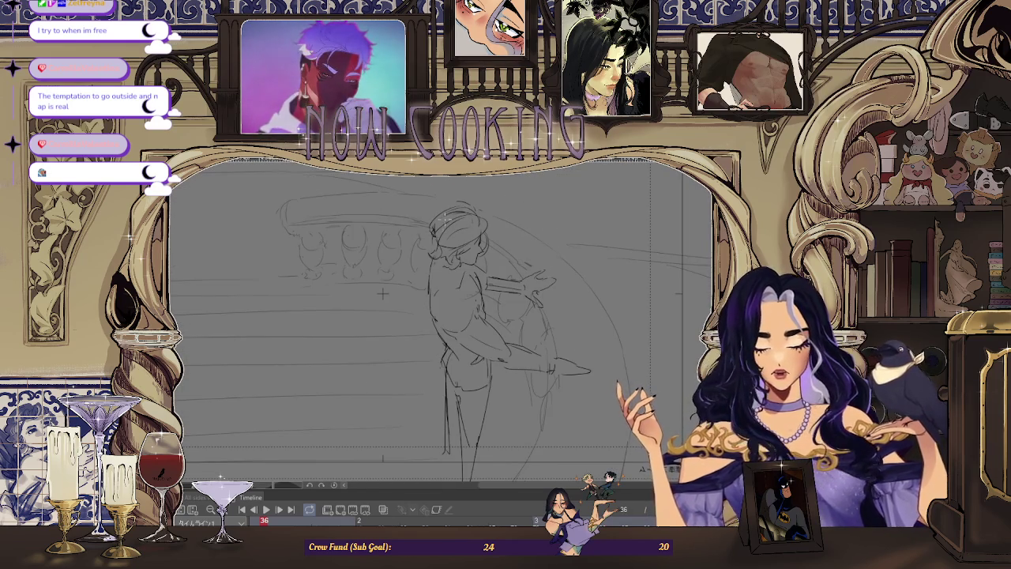
pyautogui.scroll(-3, 492, 212)
pyautogui.scroll(1, 443, 261)
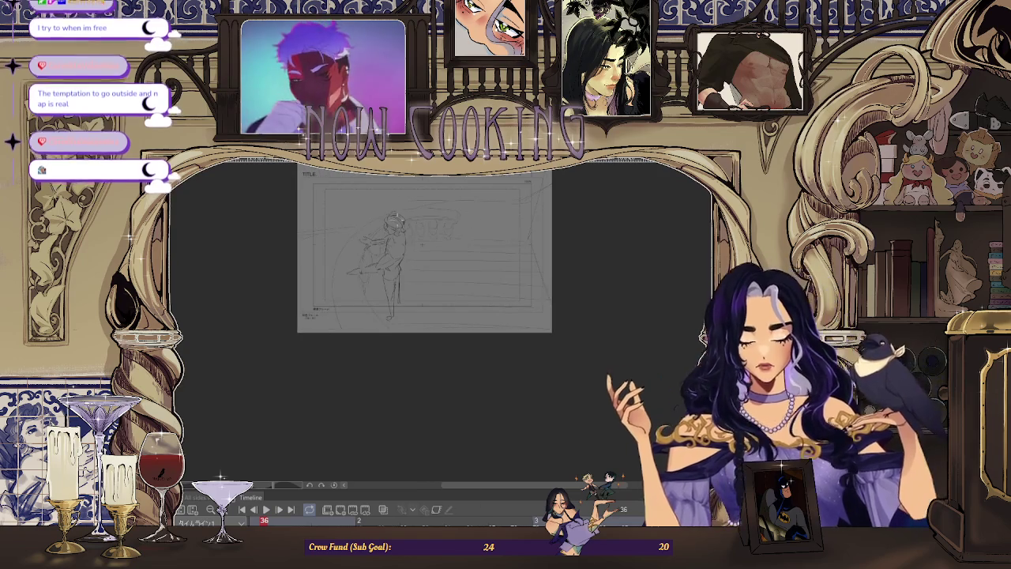
pyautogui.scroll(3, 485, 330)
pyautogui.scroll(1, 484, 330)
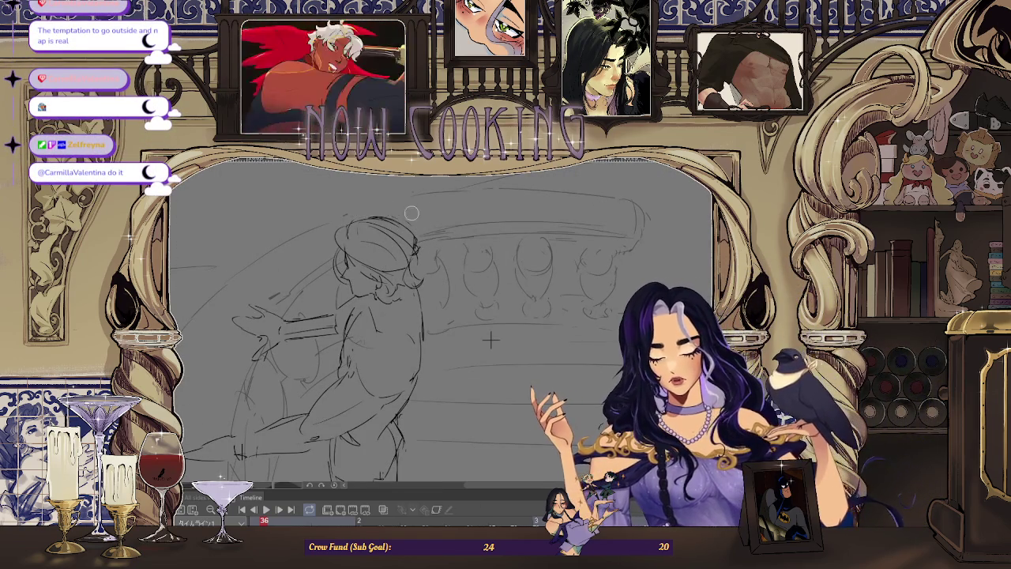
pyautogui.scroll(-3, 452, 299)
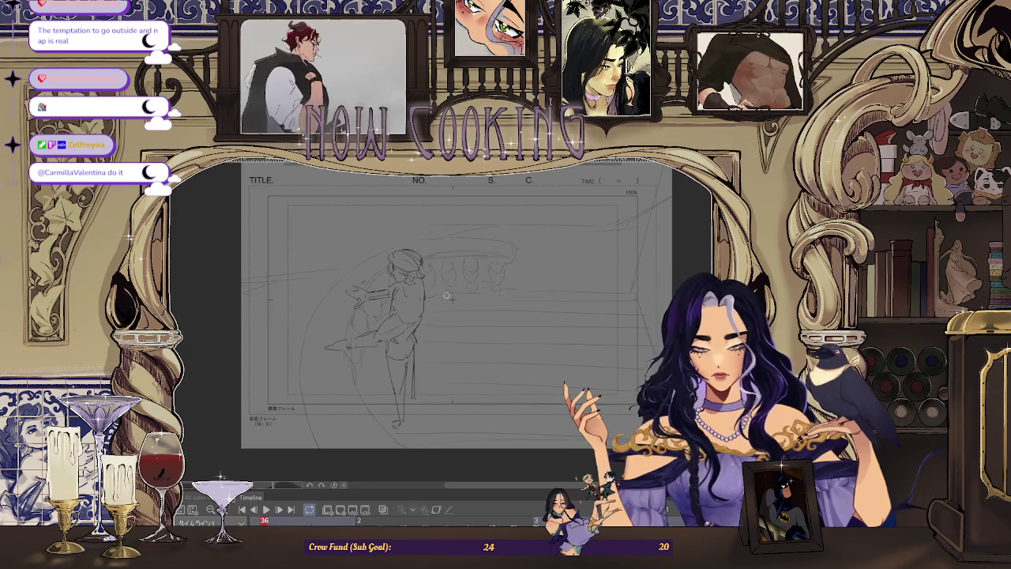
pyautogui.scroll(2, 423, 255)
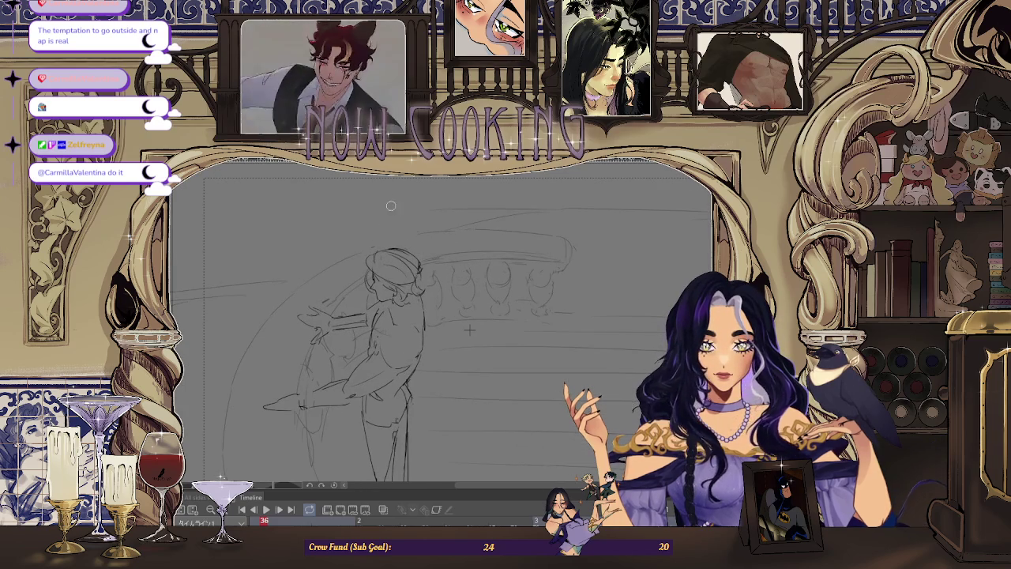
pyautogui.scroll(-2, 373, 287)
pyautogui.scroll(3, 307, 257)
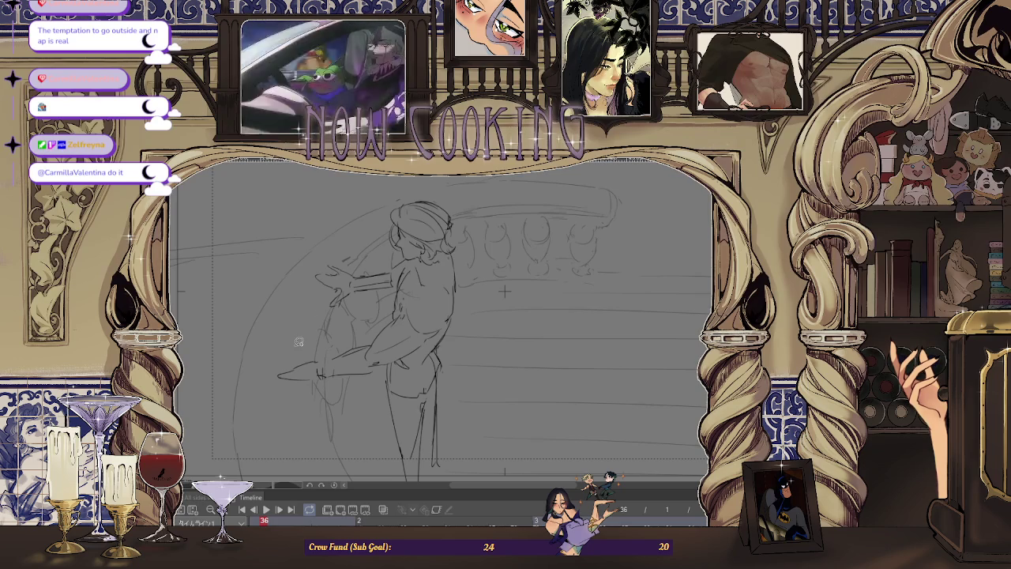
pyautogui.scroll(2, 299, 342)
# Lasso the outstretched hand, scale it down with a transform, and rotate the canvas view.
pyautogui.moveTo(357, 305)
pyautogui.mouseDown()
pyautogui.moveTo(275, 283)
pyautogui.moveTo(357, 304)
pyautogui.mouseUp()
pyautogui.hotkey('ctrl', 't')
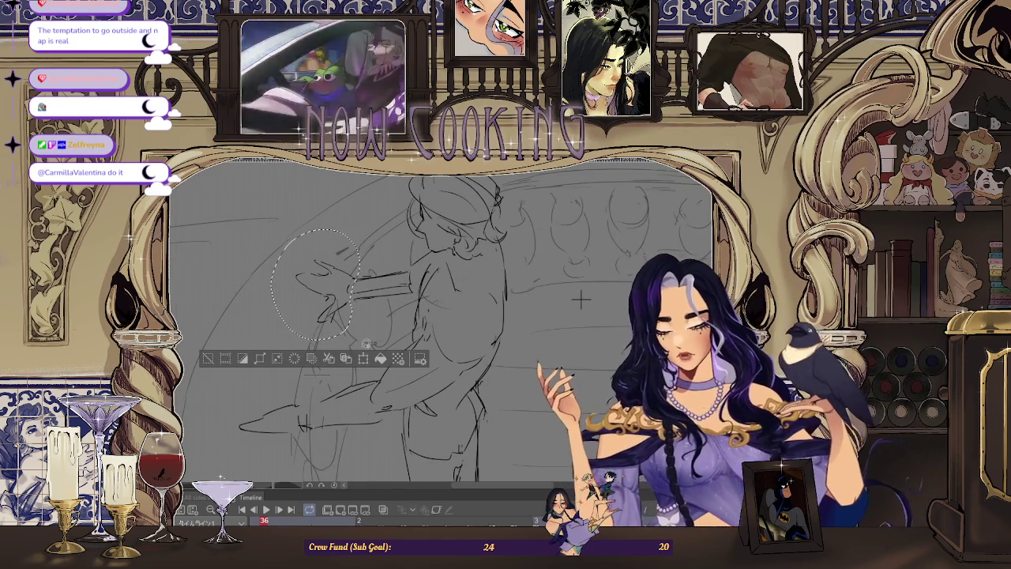
pyautogui.moveTo(361, 229); pyautogui.dragTo(344, 247)
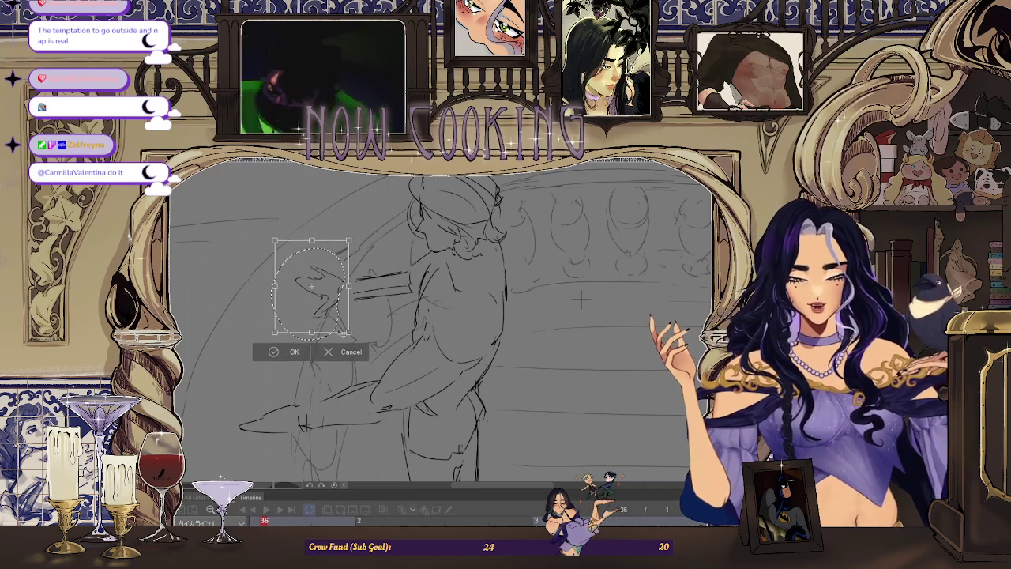
pyautogui.press('Return')
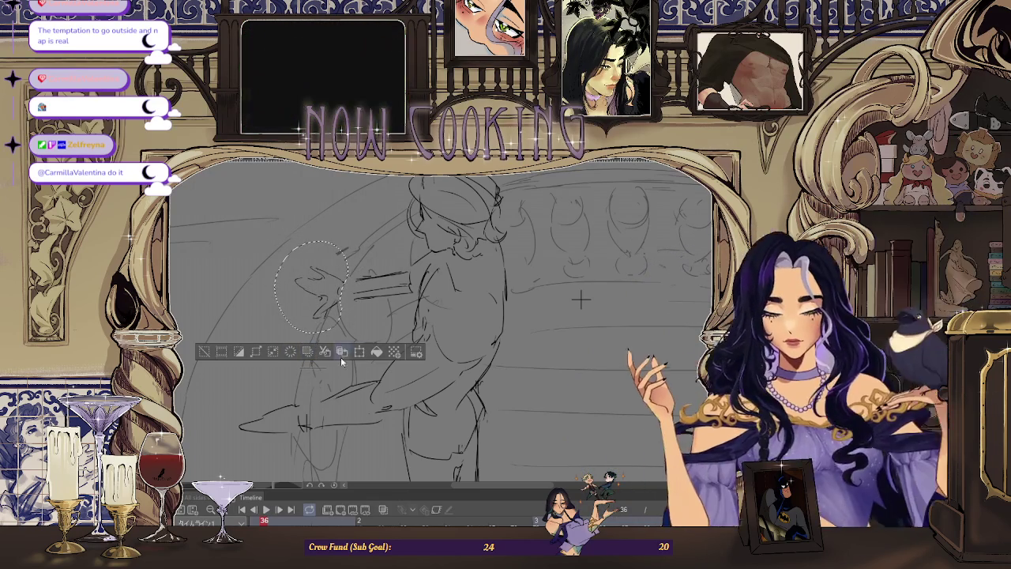
pyautogui.moveTo(581, 299)
pyautogui.mouseDown()
pyautogui.moveTo(556, 235)
pyautogui.moveTo(469, 180)
pyautogui.mouseUp()
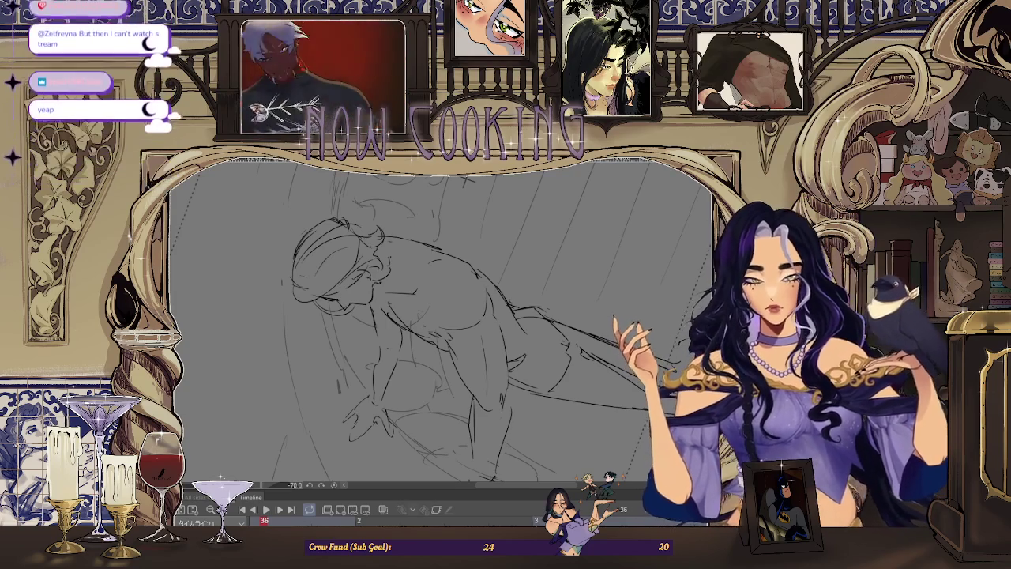
pyautogui.press('-')
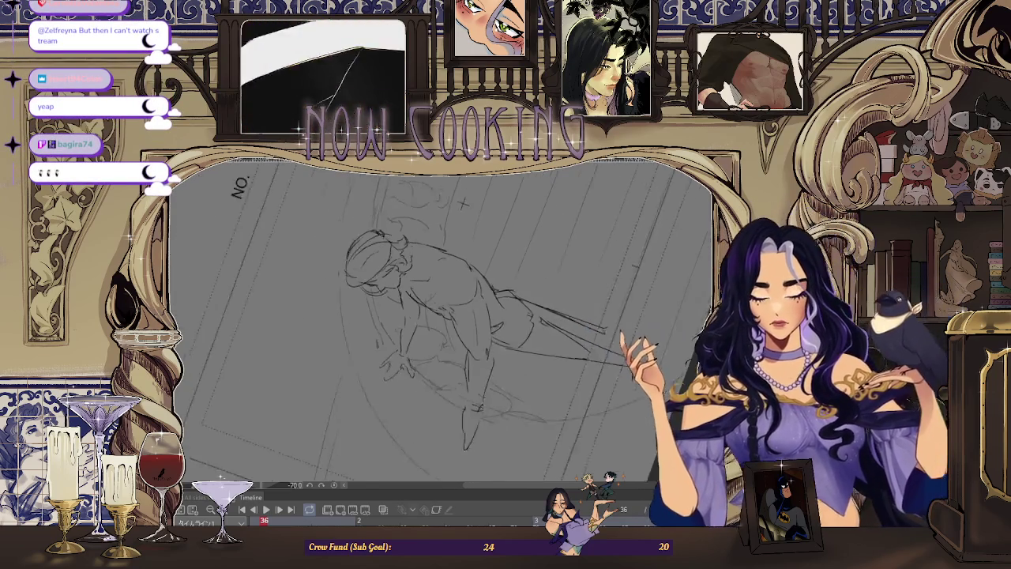
pyautogui.press('-')
pyautogui.hotkey('ctrl', 'Tab')
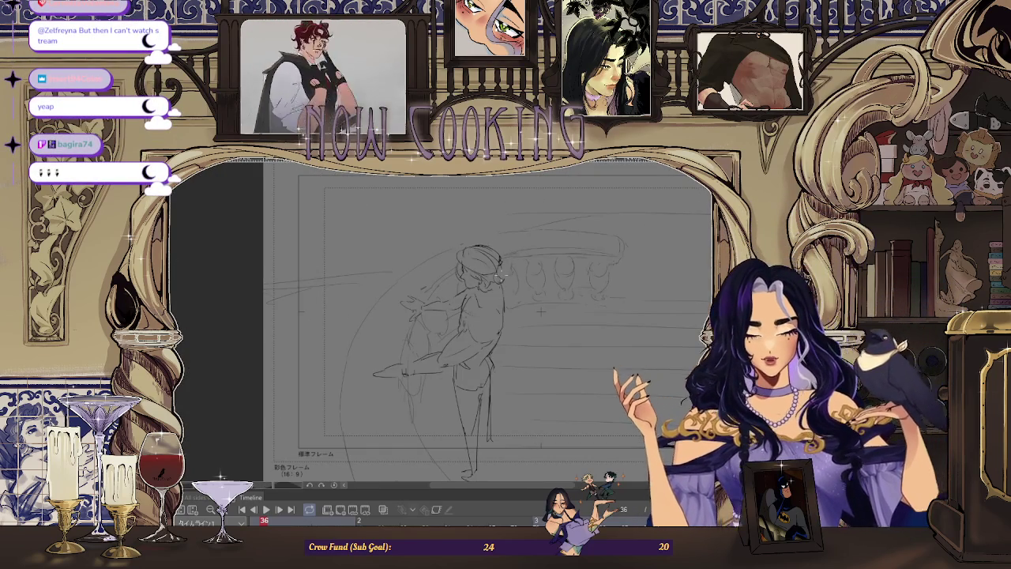
pyautogui.press('-')
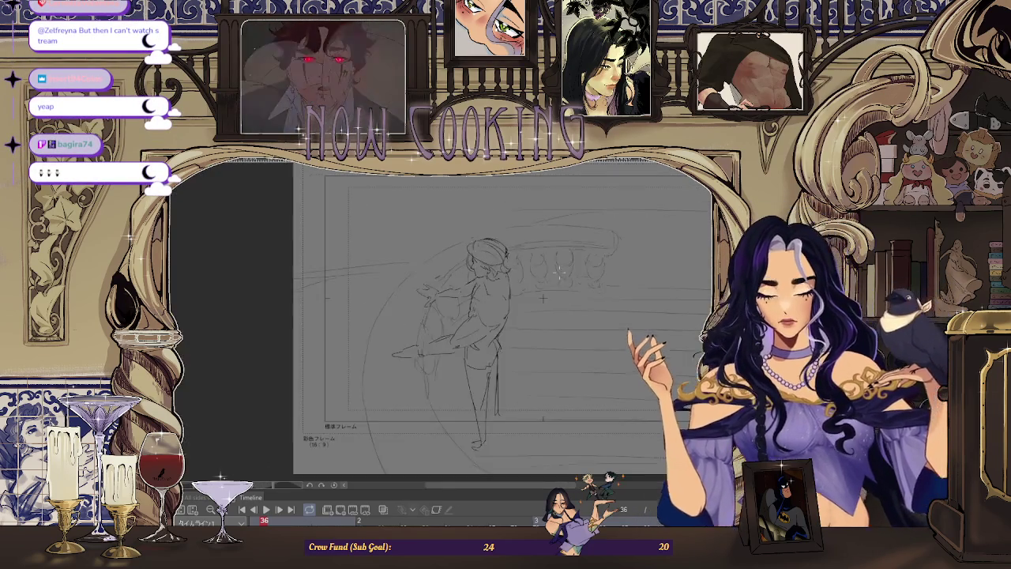
pyautogui.press('-')
pyautogui.moveTo(529, 265); pyautogui.dragTo(518, 268)
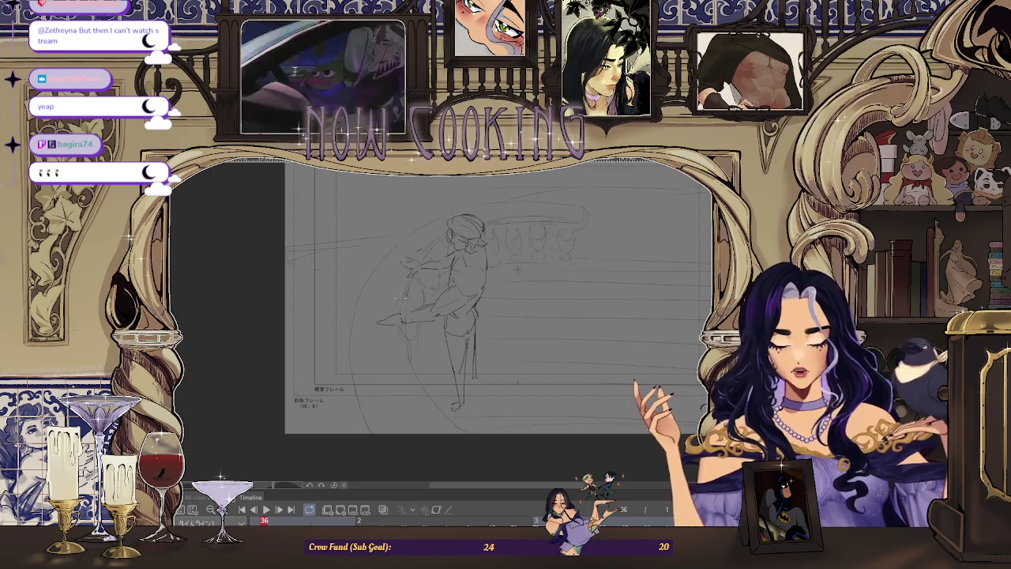
pyautogui.hotkey('ctrl', '+')
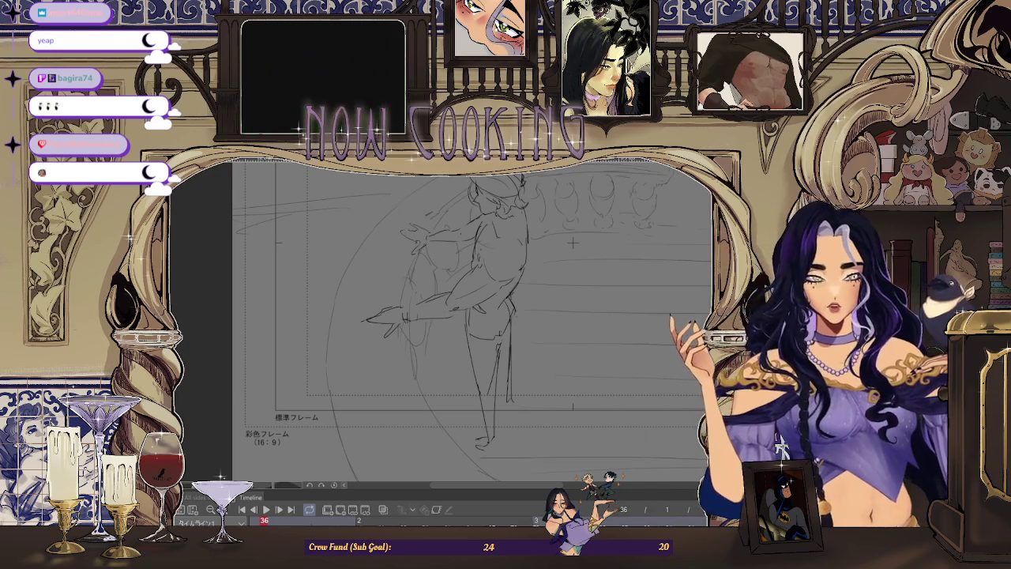
pyautogui.press('h')
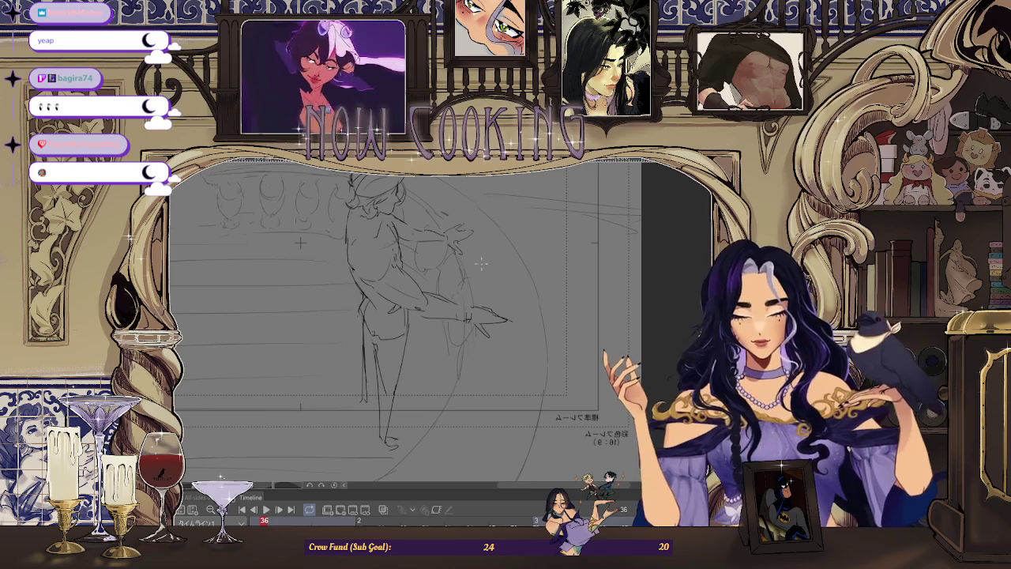
# Rotate the view, lasso the figure's head, and shift it slightly right with a transform.
pyautogui.moveTo(300, 243)
pyautogui.mouseDown()
pyautogui.moveTo(435, 236)
pyautogui.moveTo(330, 317)
pyautogui.mouseUp()
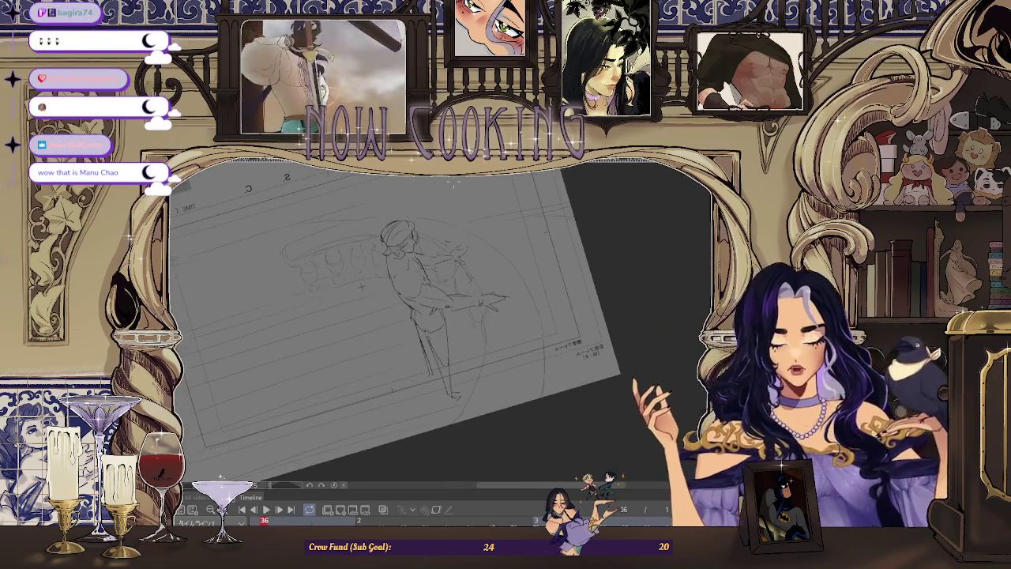
pyautogui.scroll(2, 330, 317)
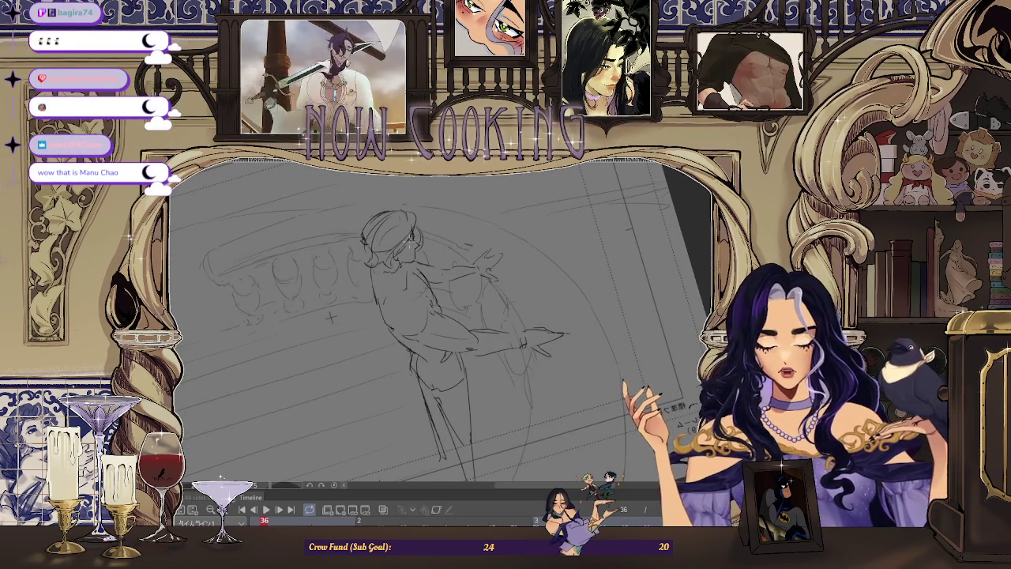
pyautogui.moveTo(330, 318)
pyautogui.mouseDown()
pyautogui.moveTo(382, 298)
pyautogui.moveTo(342, 303)
pyautogui.mouseUp()
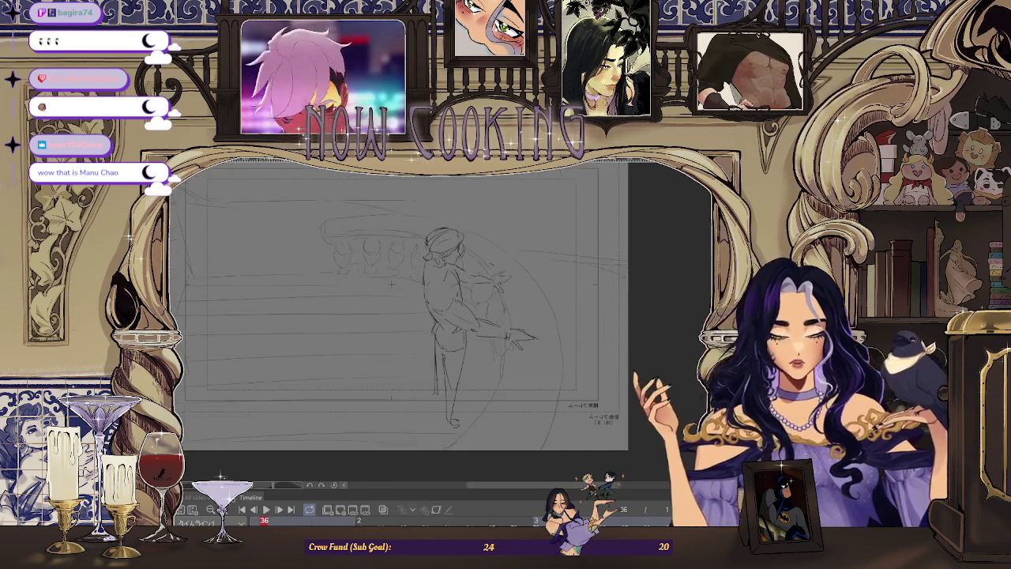
pyautogui.scroll(2, 341, 303)
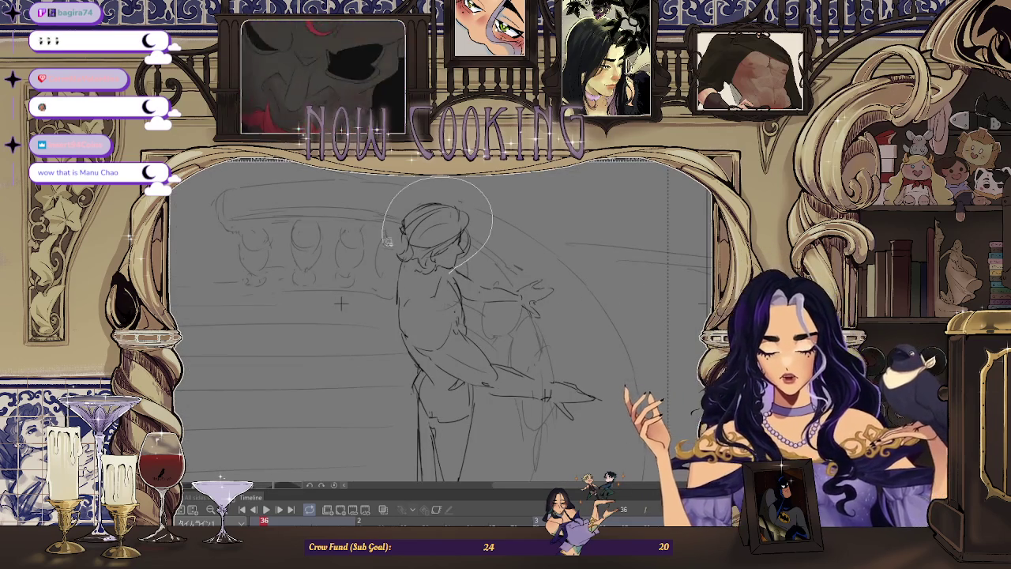
pyautogui.moveTo(387, 235); pyautogui.dragTo(442, 273)
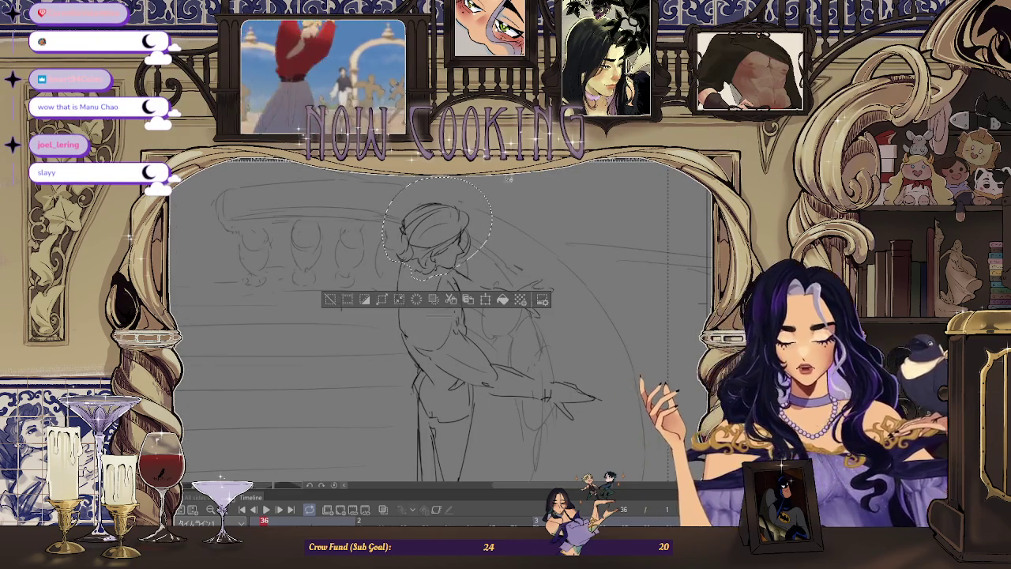
pyautogui.hotkey('ctrl', 't')
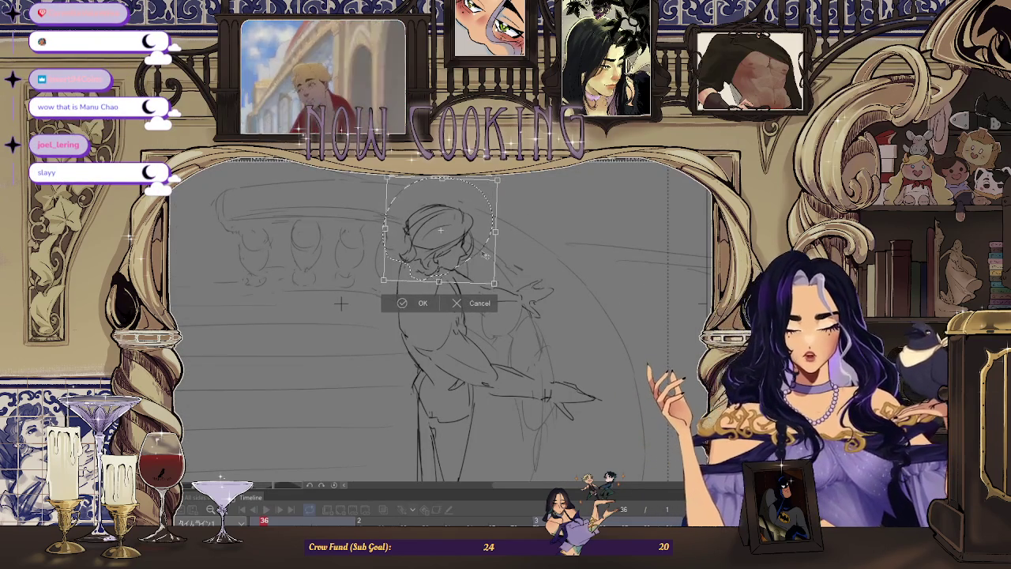
pyautogui.moveTo(486, 255); pyautogui.dragTo(488, 253)
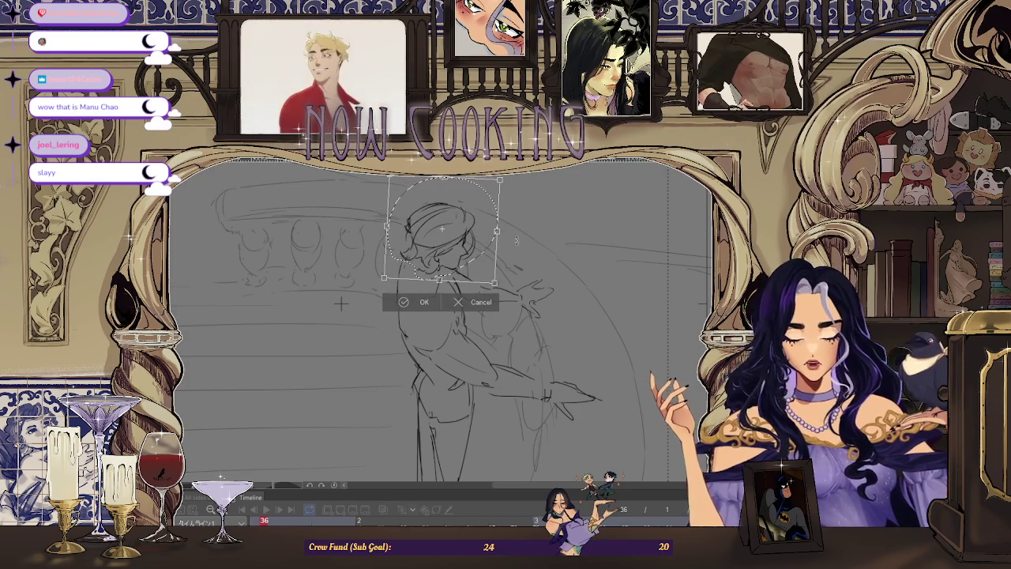
pyautogui.press('Return')
# Deselect, zoom out, and mirror the view to check the figure.
pyautogui.hotkey('ctrl', 'd')
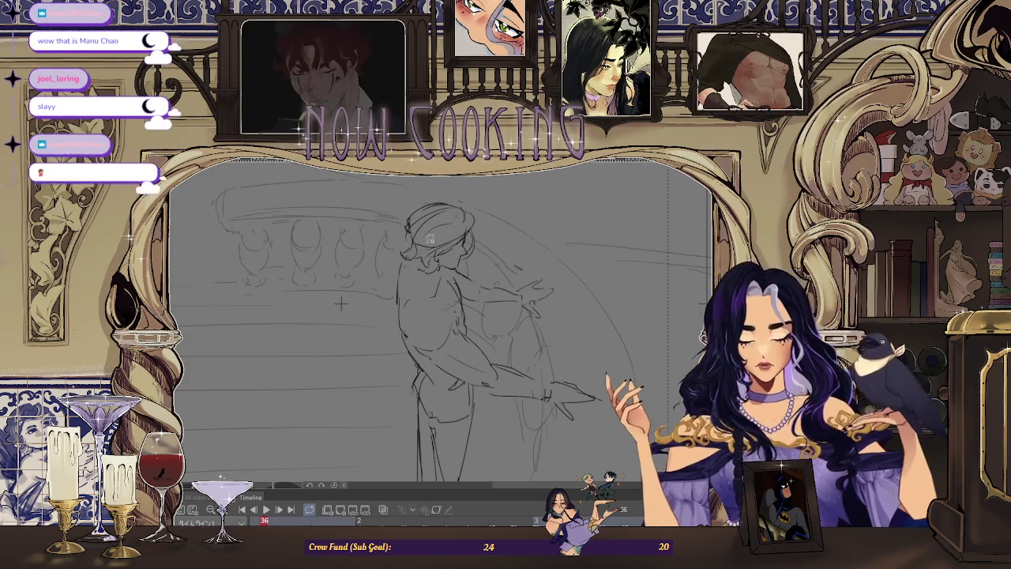
pyautogui.hotkey('ctrl', '-')
pyautogui.hotkey('ctrl', '-')
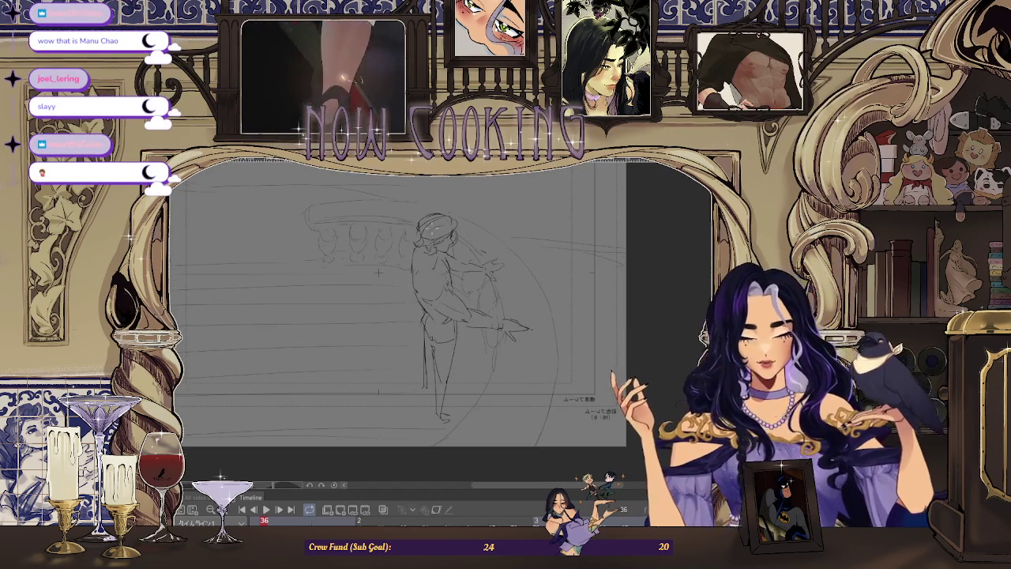
pyautogui.press('h')
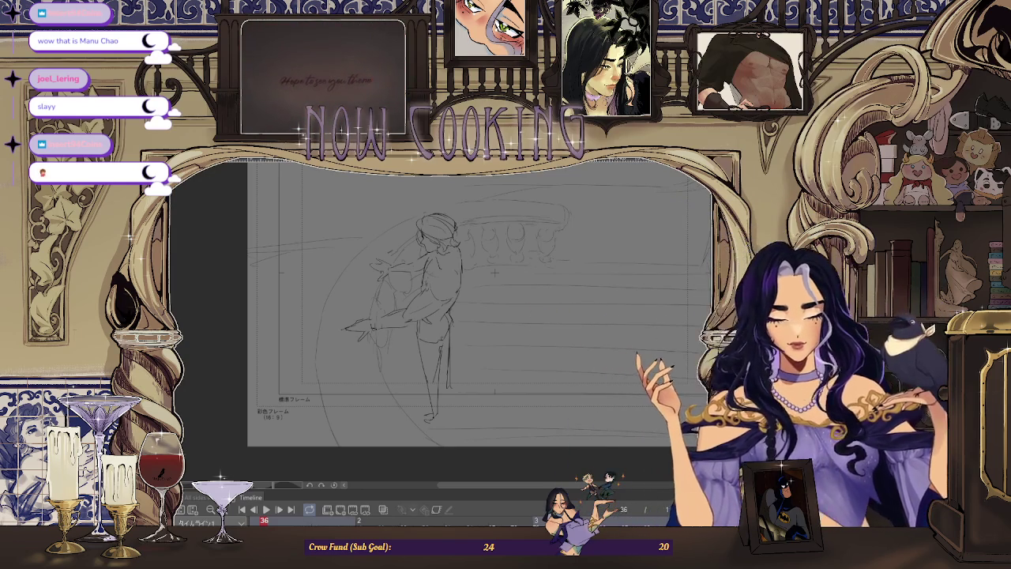
# Zoom in and draw a pencil stroke along the figure's head and shoulder.
pyautogui.scroll(2, 505, 277)
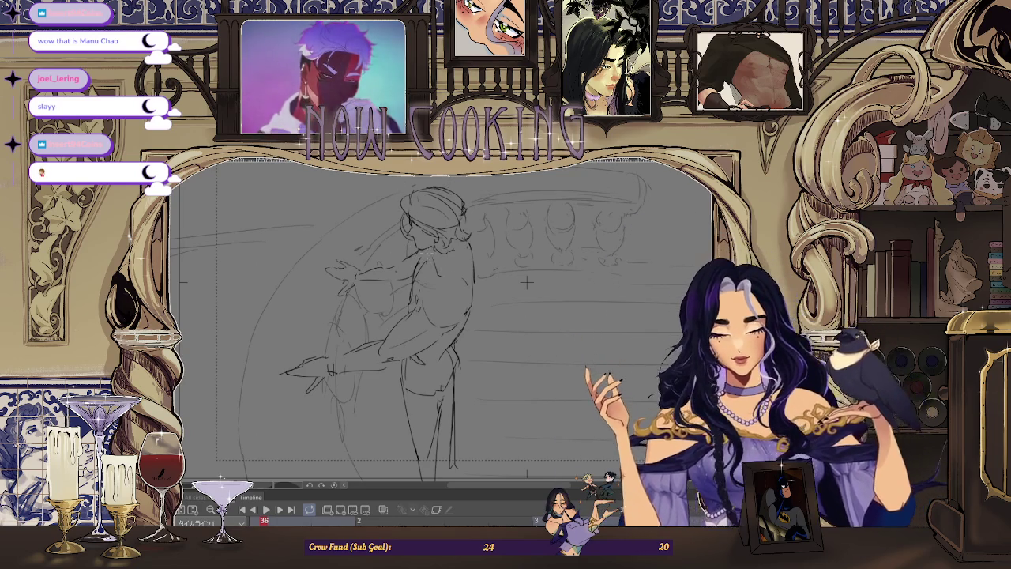
pyautogui.moveTo(431, 249); pyautogui.dragTo(469, 228)
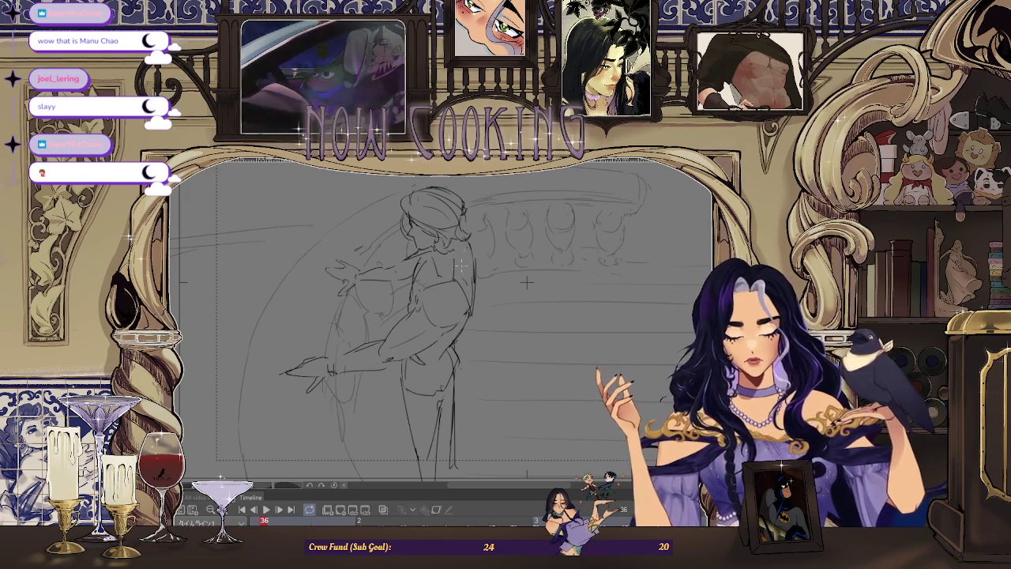
pyautogui.scroll(-2, 464, 255)
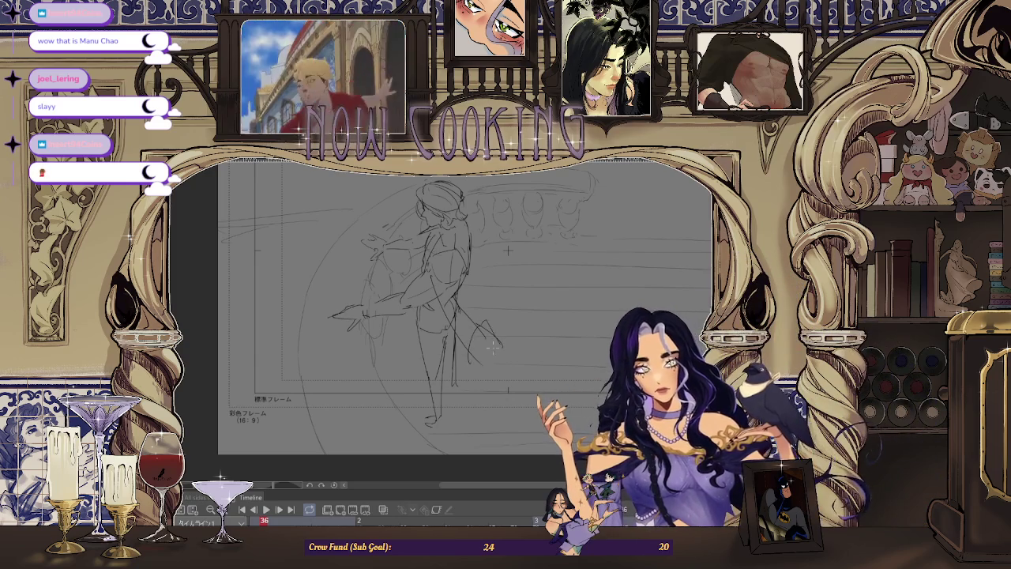
# Close the bottom of the bag shape below the hand, then mirror the view and flip it back.
pyautogui.moveTo(488, 365); pyautogui.dragTo(475, 351)
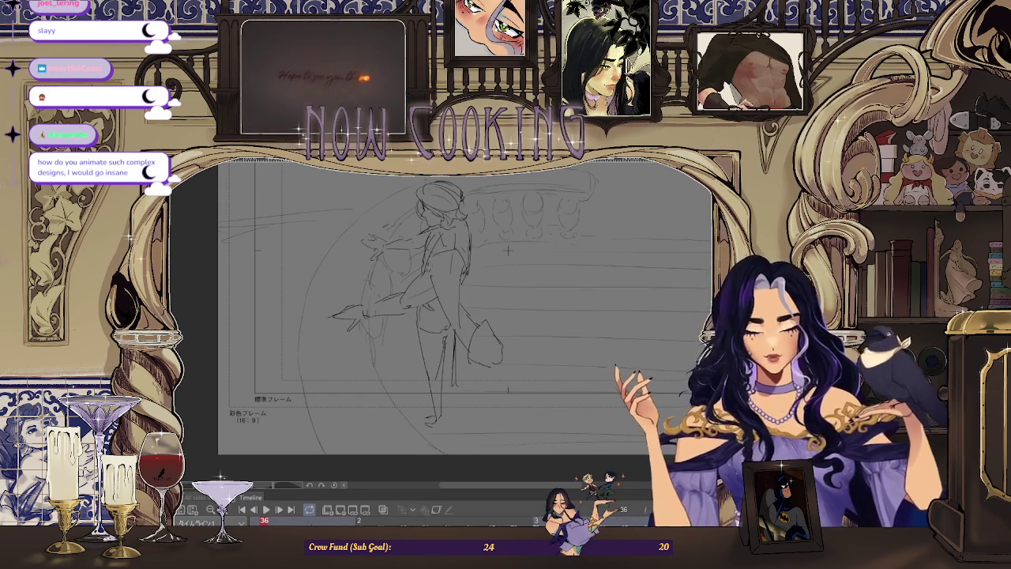
pyautogui.press('h')
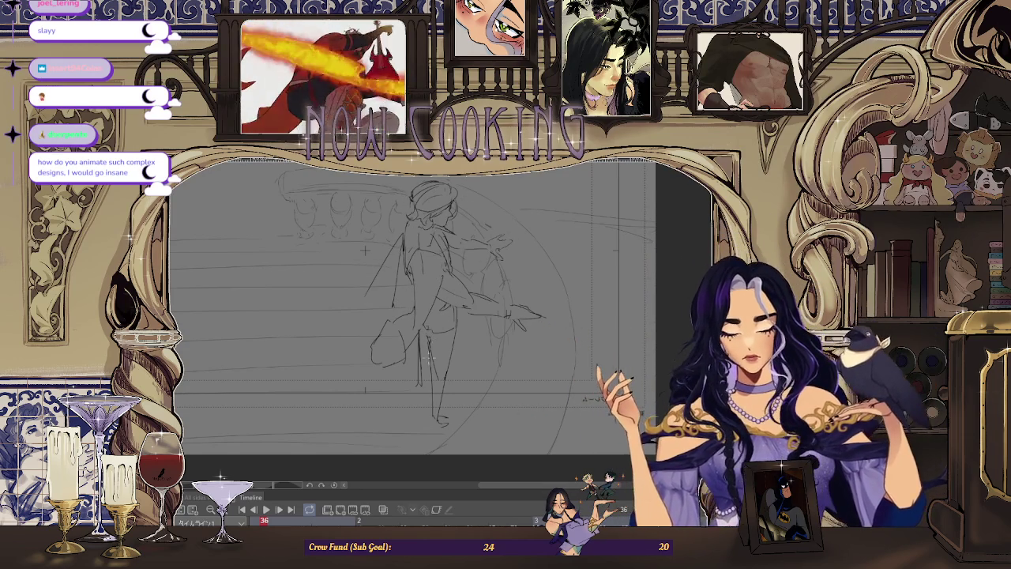
pyautogui.press('h')
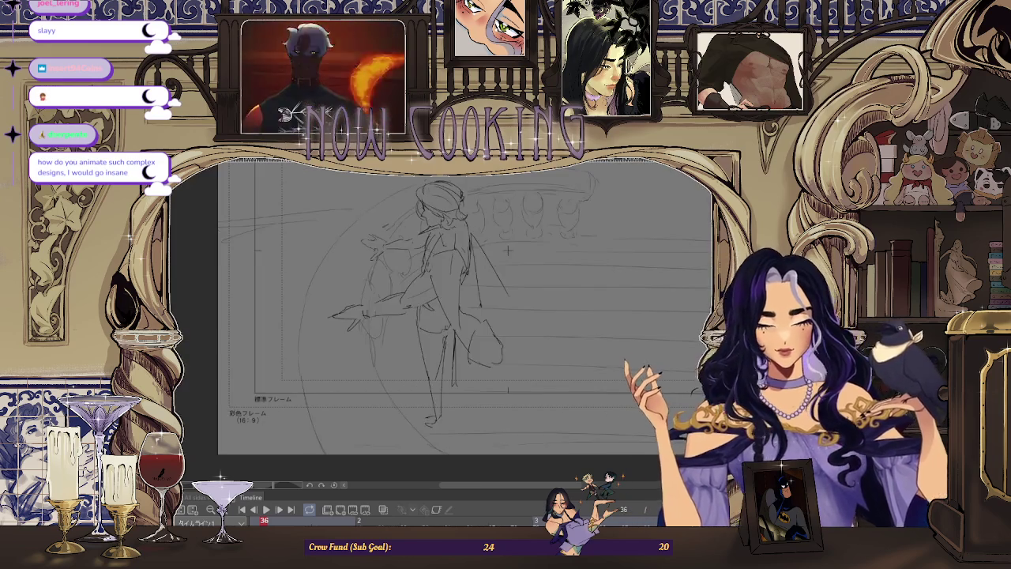